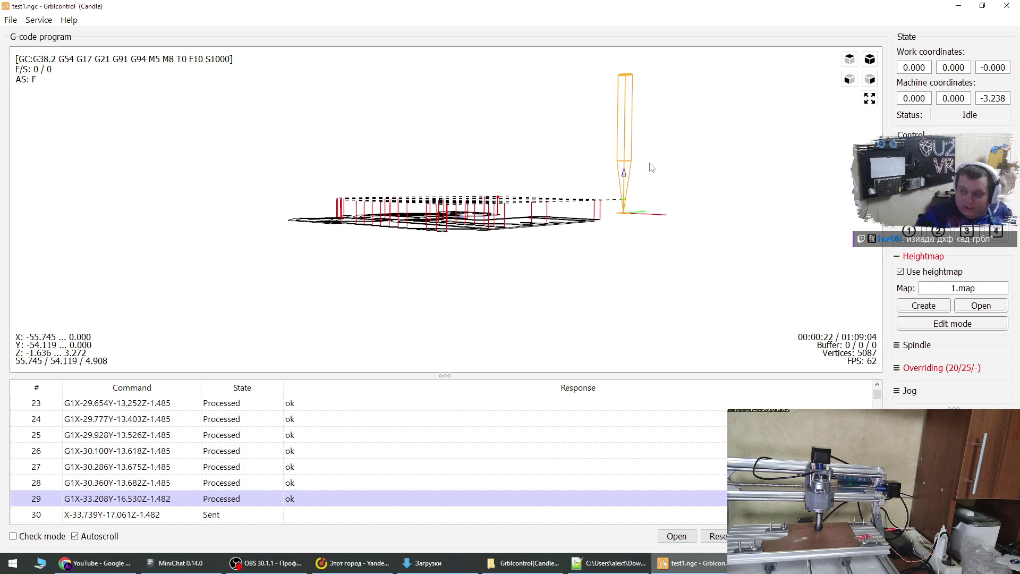
- Rotate the G-code visualizer from the edge-on side view to a top-down view of the isolation toolpaths
{"action": "left_click_drag", "start_coordinate": [399, 308], "coordinate": [449, 318]}
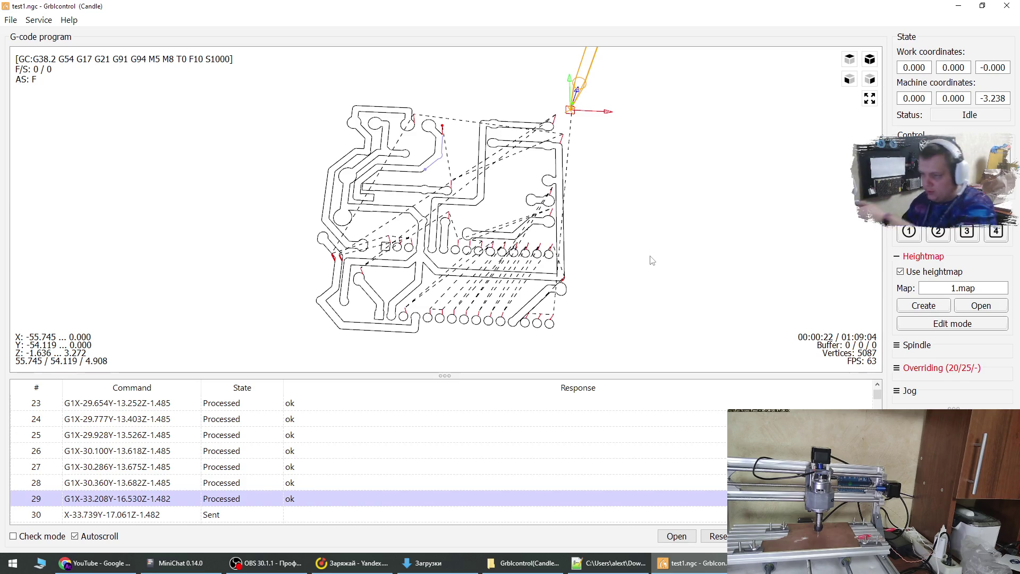
- Go up to C:\Tools and check what the CNC folder contains
{"action": "left_click", "coordinate": [524, 563]}
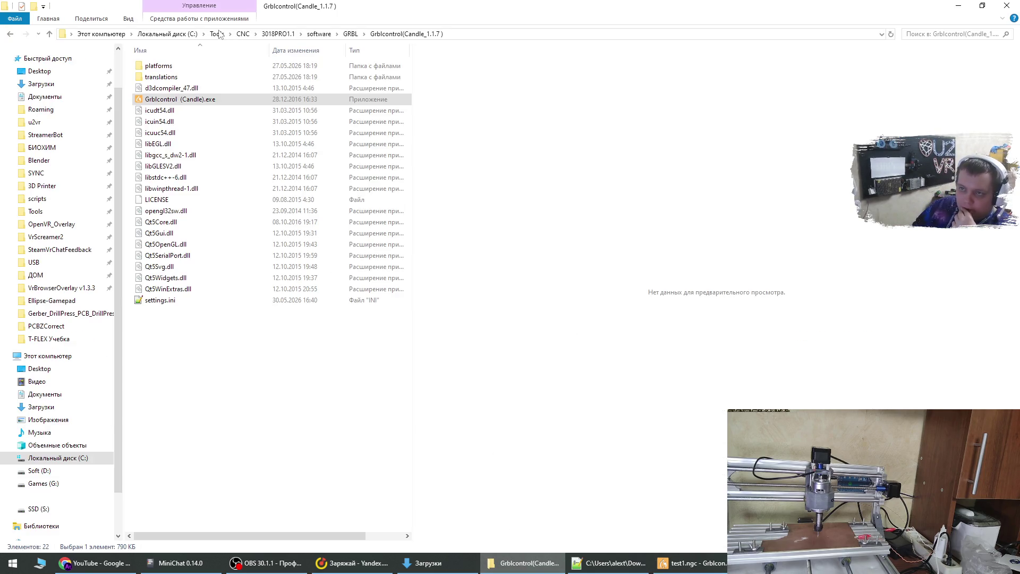
{"action": "left_click", "coordinate": [217, 34]}
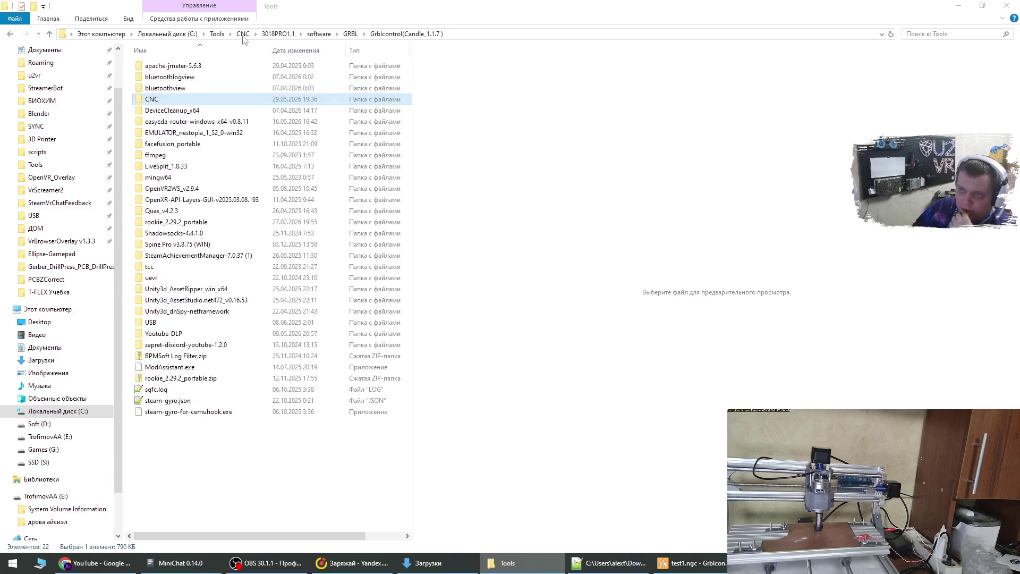
{"action": "left_click", "coordinate": [498, 564]}
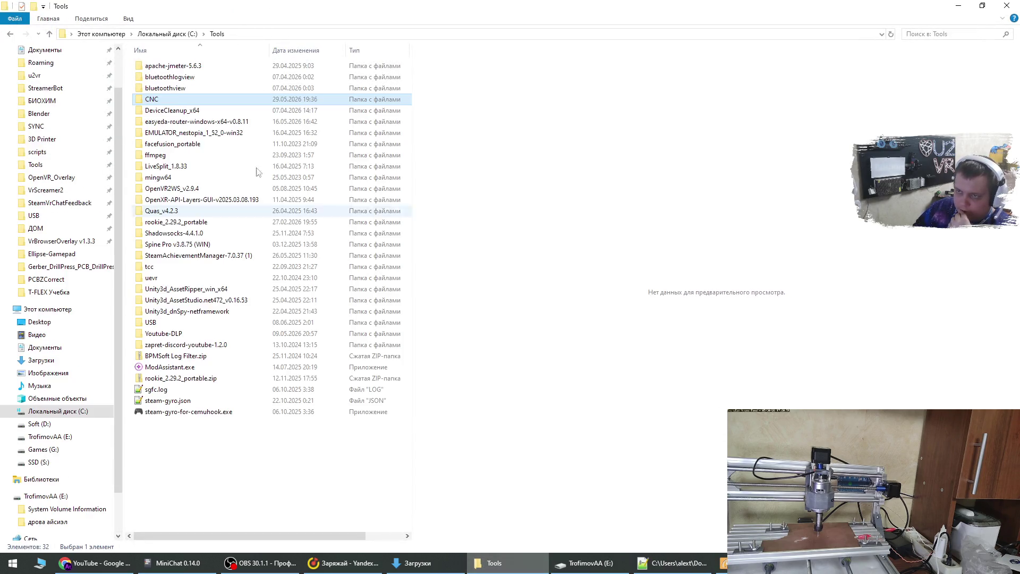
{"action": "double_click", "coordinate": [169, 101]}
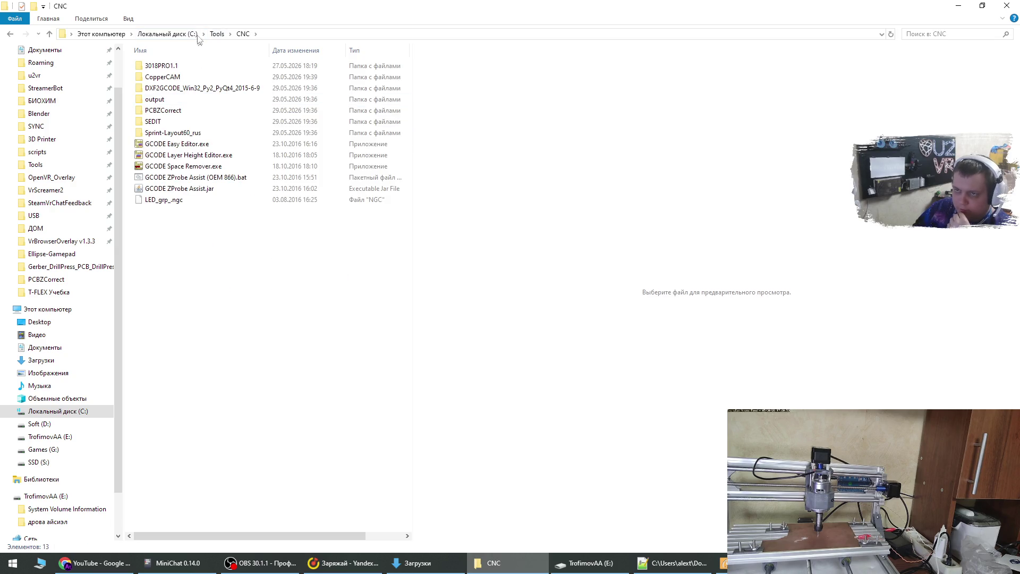
{"action": "left_click", "coordinate": [217, 34]}
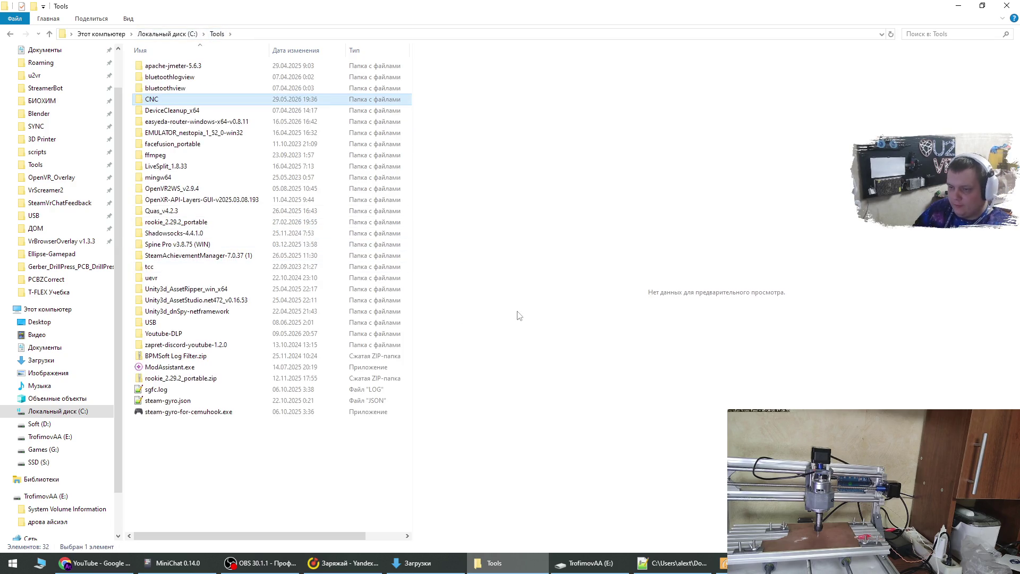
- Paste the CNC folder onto the E: drive and return to Candle
{"action": "left_click", "coordinate": [582, 561]}
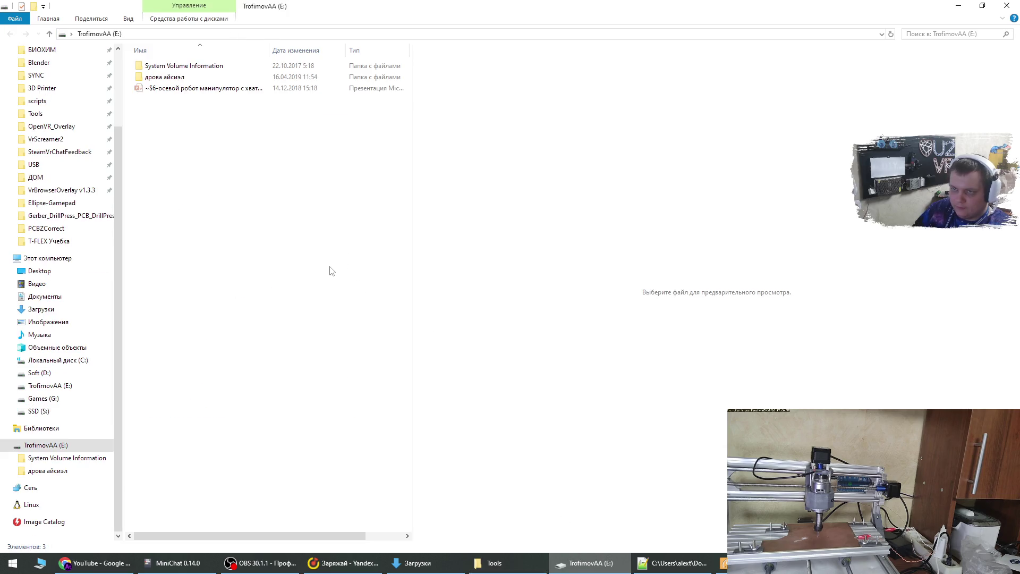
{"action": "key", "text": "ctrl+v"}
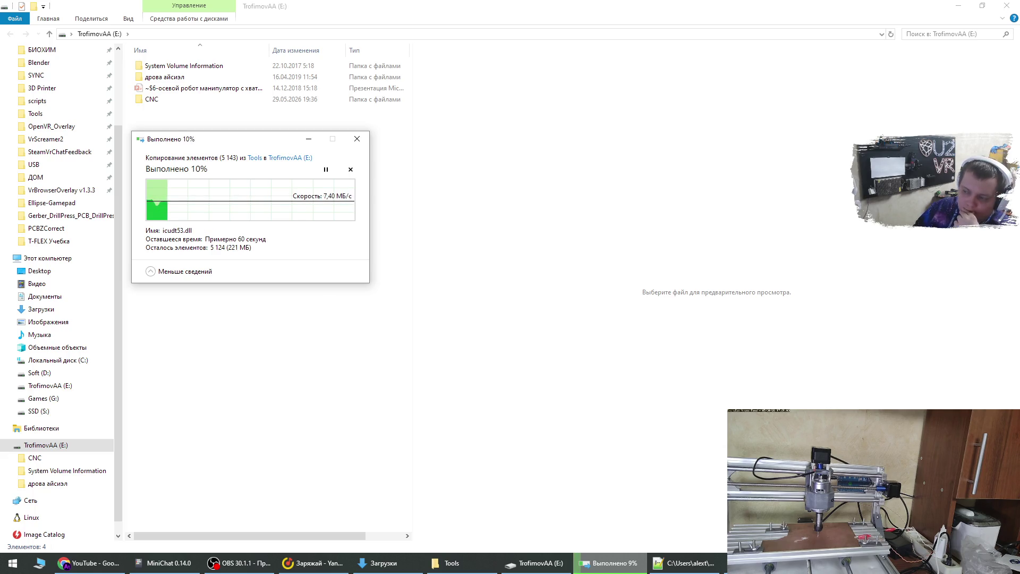
{"action": "key", "text": "alt+Tab"}
{"action": "left_click", "coordinate": [39, 19]}
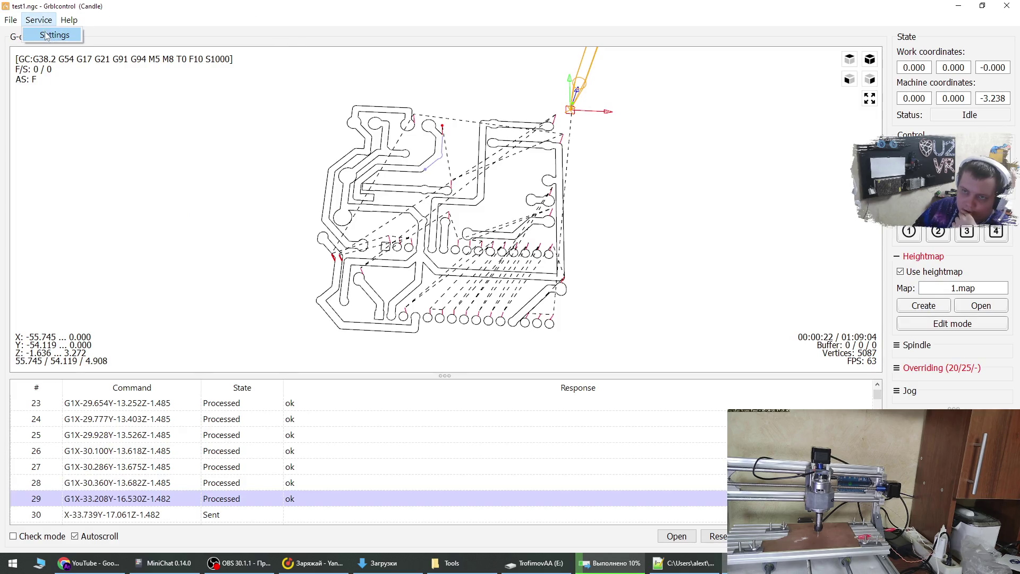
{"action": "left_click", "coordinate": [53, 35]}
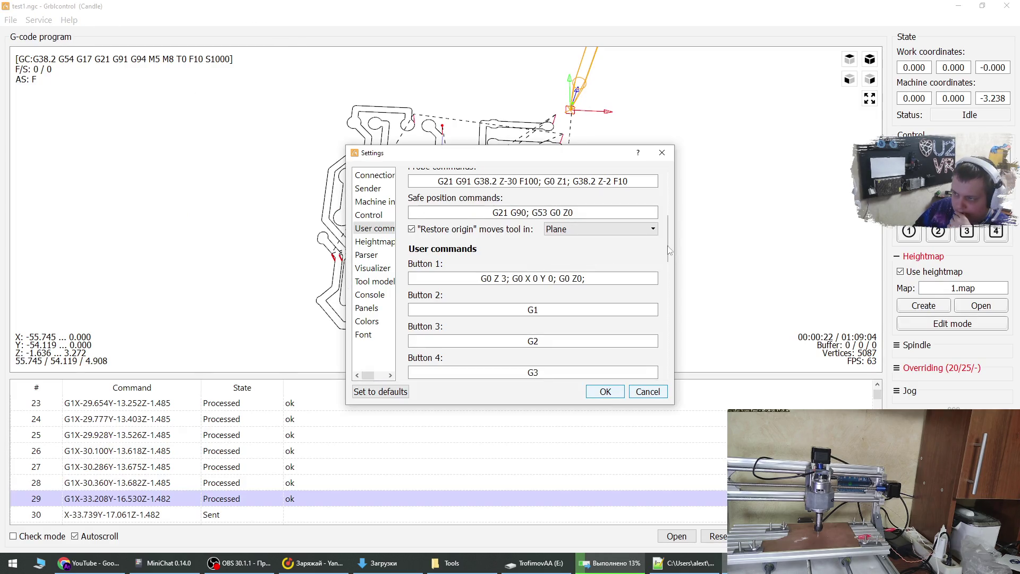
{"action": "scroll", "coordinate": [670, 251], "scroll_direction": "up", "scroll_amount": 5}
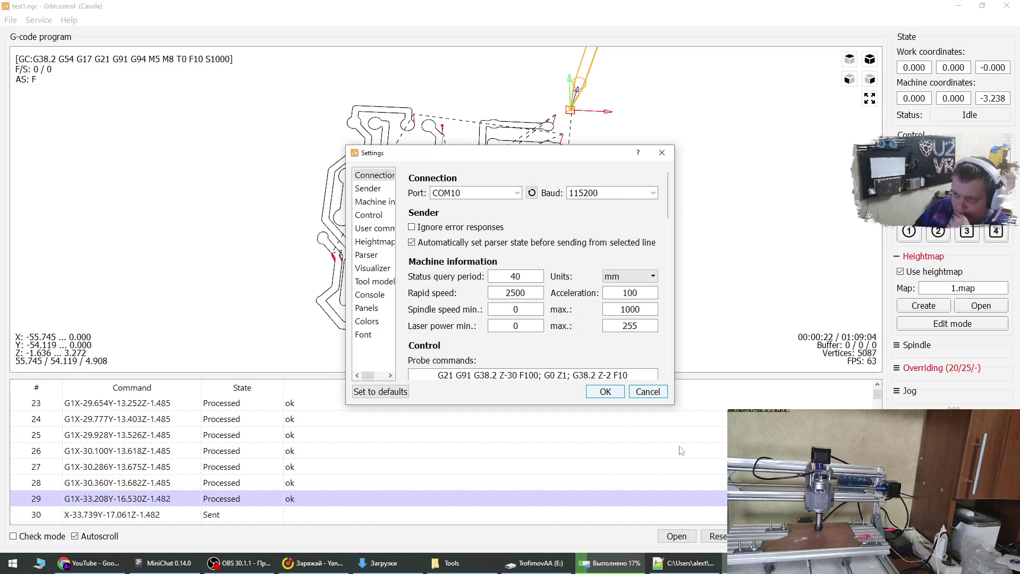
{"action": "scroll", "coordinate": [680, 445], "scroll_direction": "down", "scroll_amount": 2}
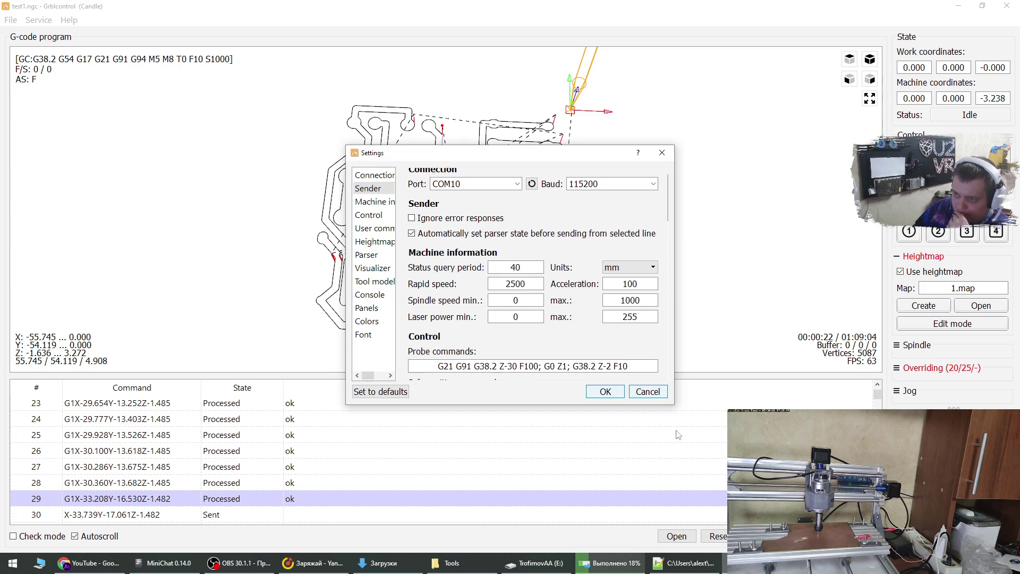
{"action": "scroll", "coordinate": [676, 416], "scroll_direction": "down", "scroll_amount": 2}
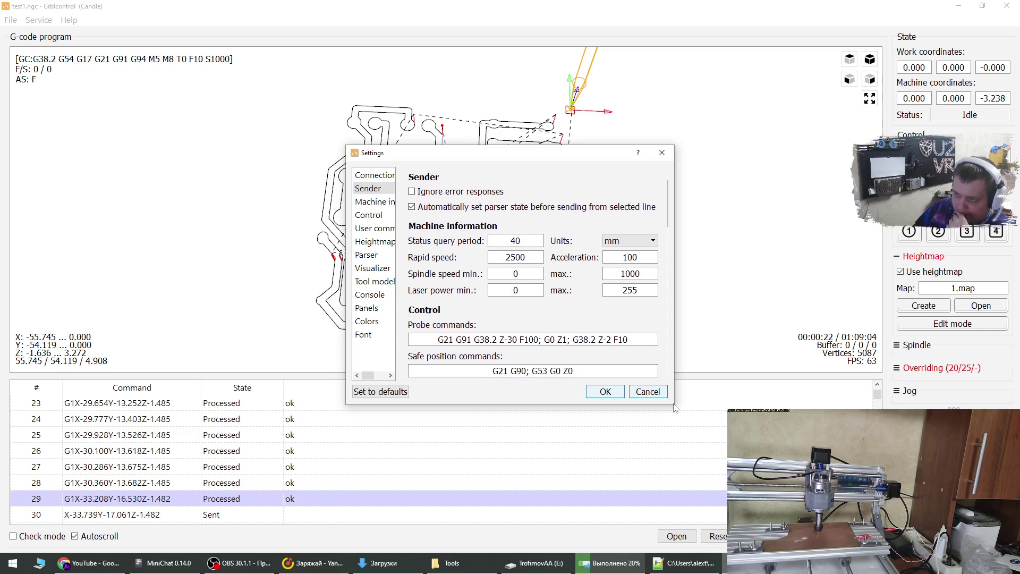
{"action": "scroll", "coordinate": [673, 391], "scroll_direction": "down", "scroll_amount": 2}
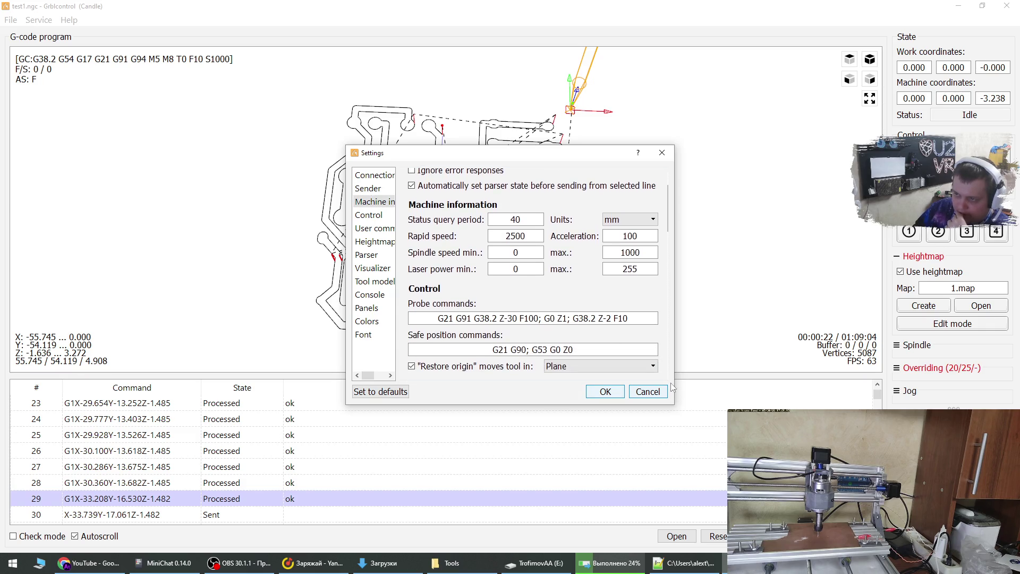
{"action": "scroll", "coordinate": [671, 364], "scroll_direction": "down", "scroll_amount": 10}
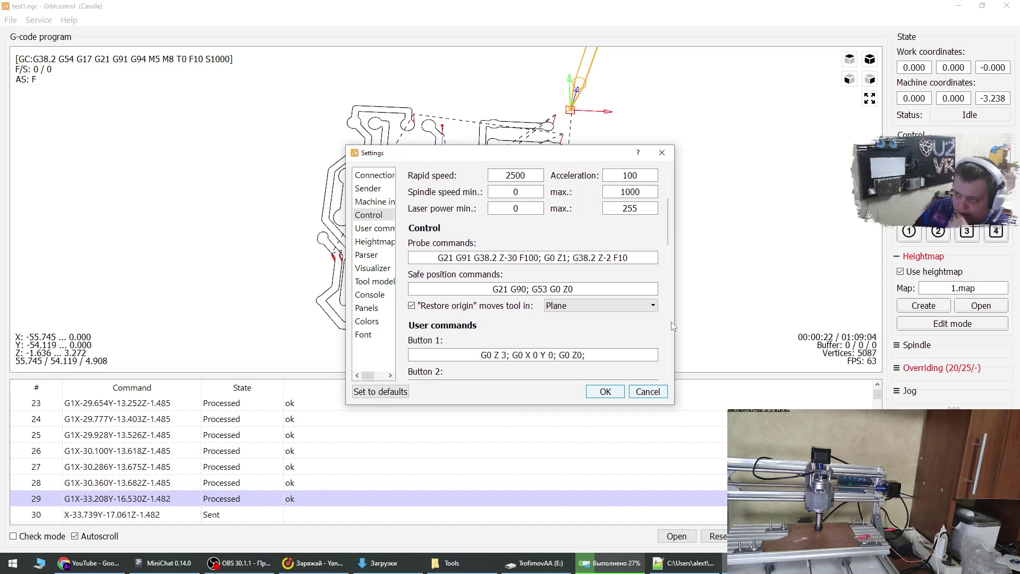
{"action": "scroll", "coordinate": [668, 205], "scroll_direction": "down", "scroll_amount": 8}
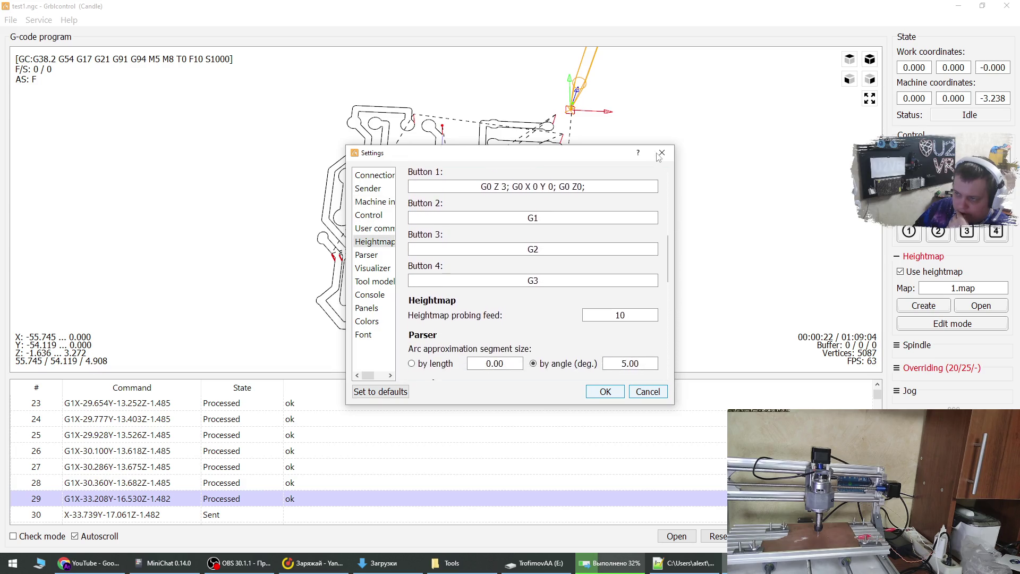
{"action": "scroll", "coordinate": [643, 260], "scroll_direction": "down", "scroll_amount": 9}
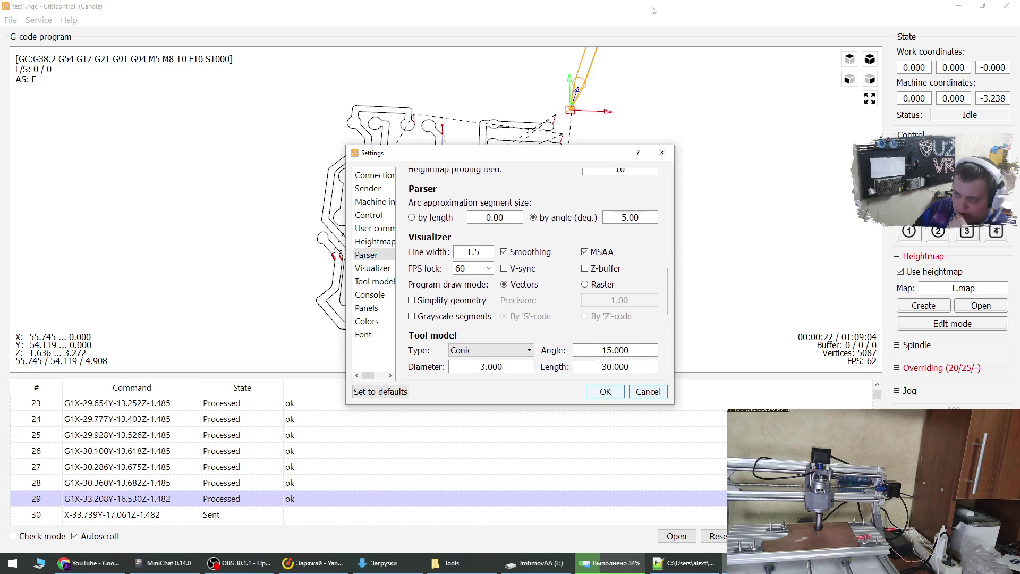
{"action": "scroll", "coordinate": [643, 260], "scroll_direction": "down", "scroll_amount": 4}
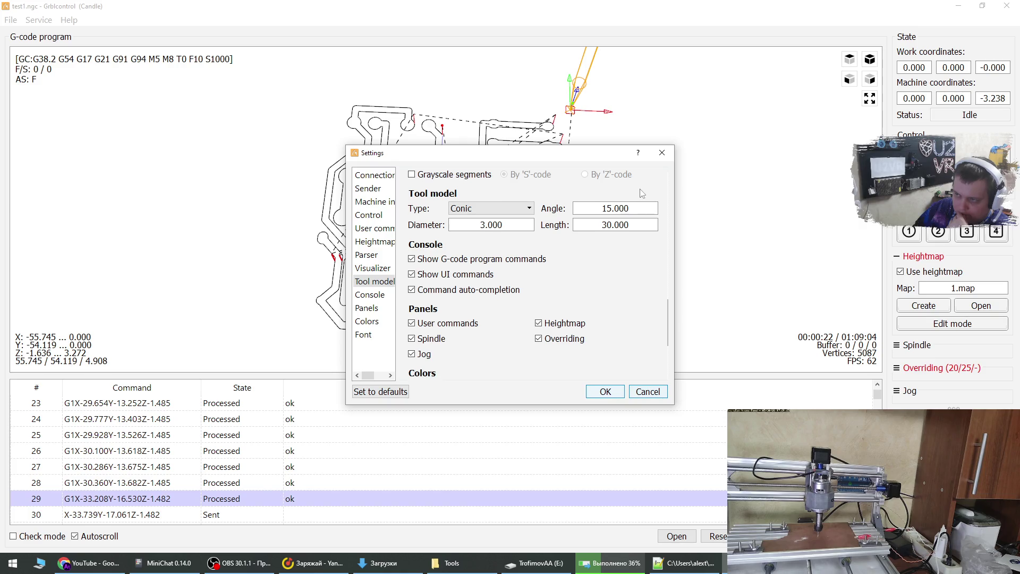
{"action": "scroll", "coordinate": [642, 184], "scroll_direction": "down", "scroll_amount": 1}
{"action": "scroll", "coordinate": [642, 183], "scroll_direction": "down", "scroll_amount": 3}
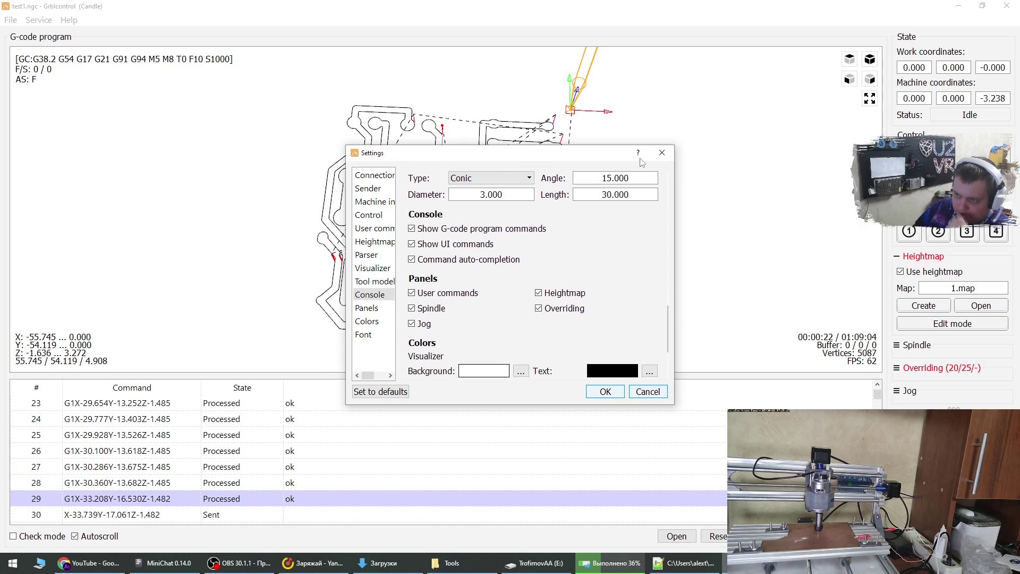
{"action": "scroll", "coordinate": [649, 253], "scroll_direction": "down", "scroll_amount": 5}
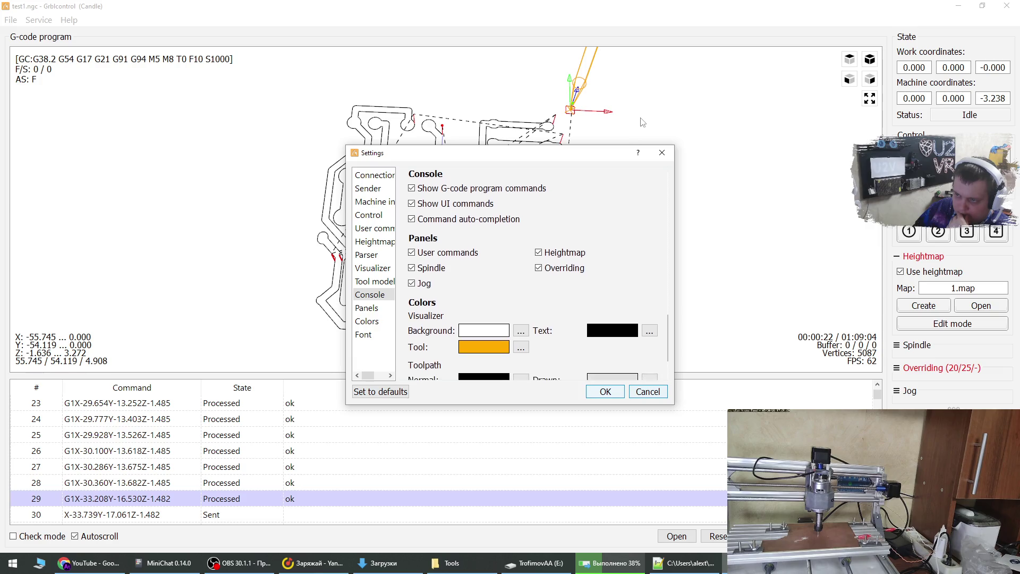
{"action": "left_click", "coordinate": [656, 394]}
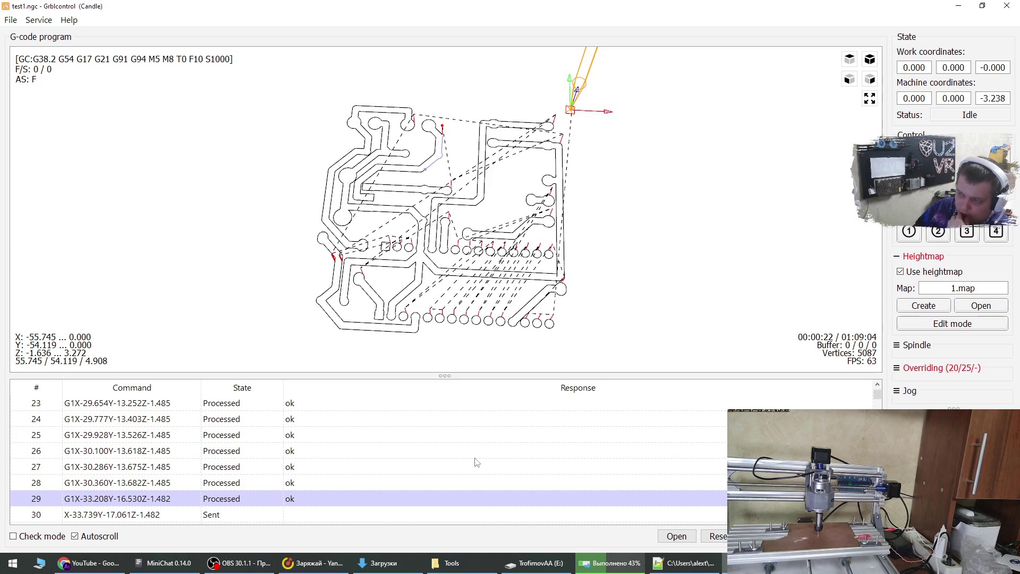
- Rewind test1.ngc to its first line so every command is queued again
{"action": "left_click", "coordinate": [719, 538]}
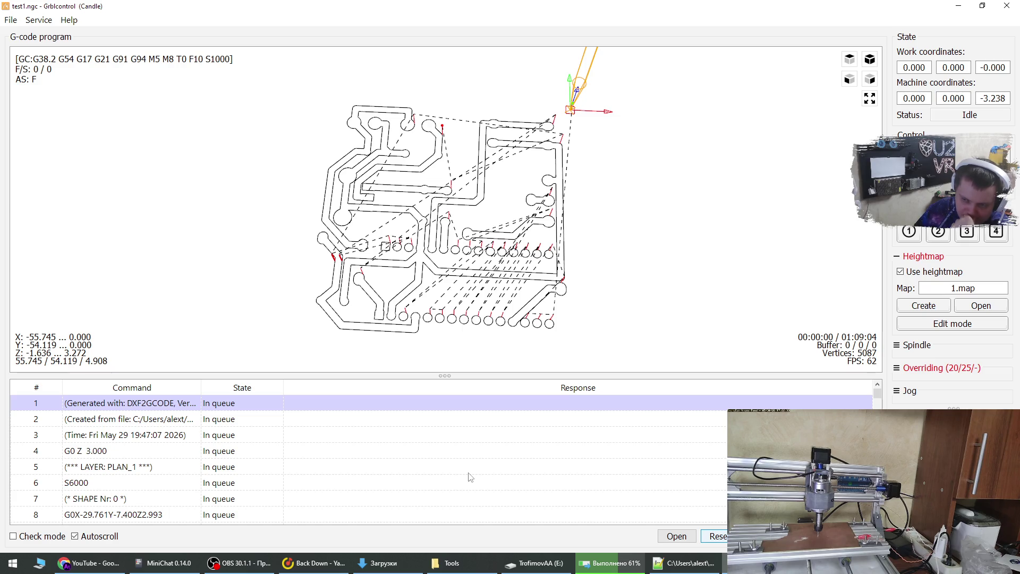
- Load the ozon.ru site in the web browser
{"action": "left_click", "coordinate": [89, 562]}
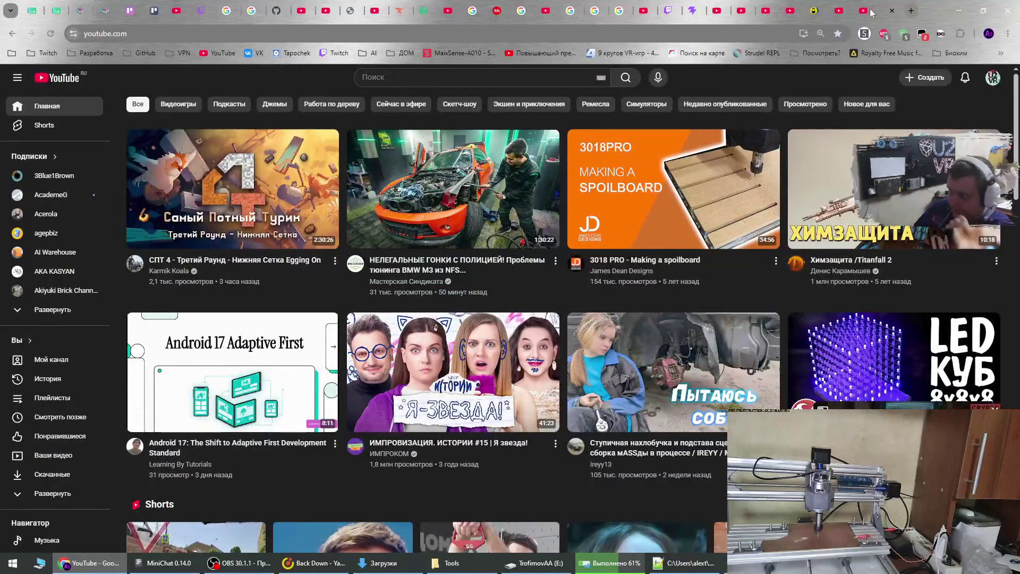
{"action": "left_click", "coordinate": [775, 35]}
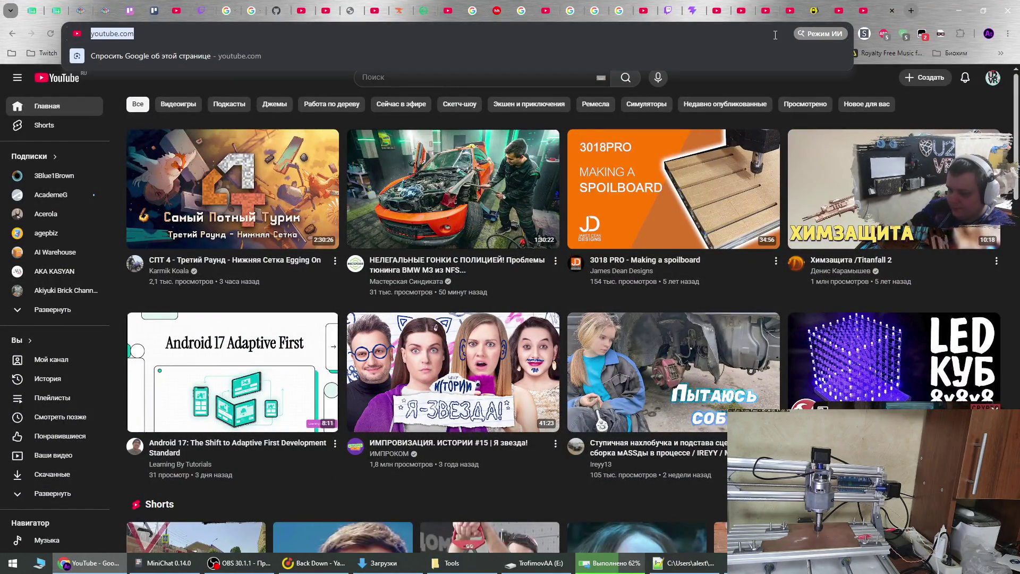
{"action": "type", "text": "ozon.ru"}
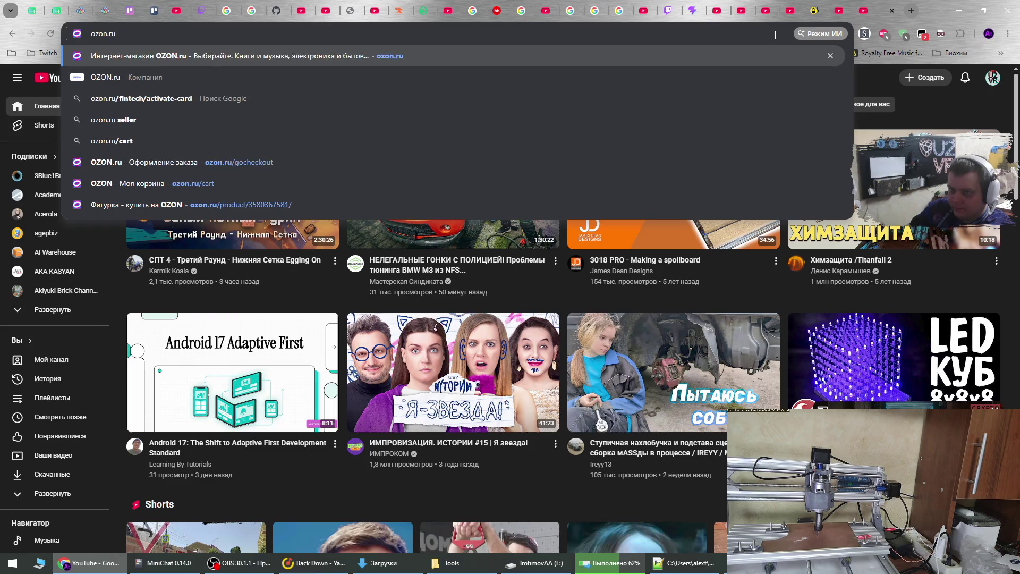
{"action": "key", "text": "Return"}
- Search Ozon for 'ЧПУ пульт 3018' and scroll through the CNC results
{"action": "left_click", "coordinate": [512, 84]}
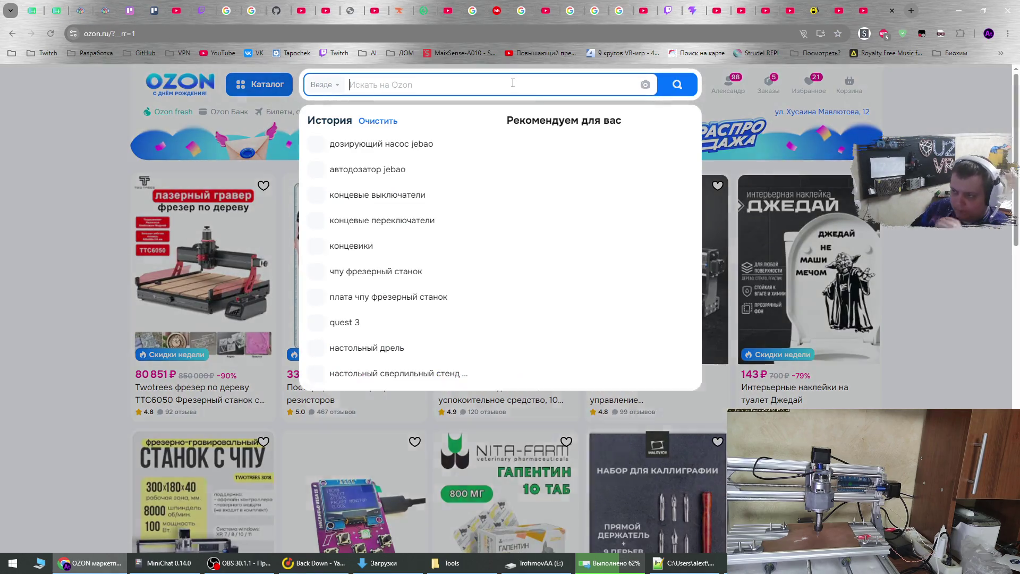
{"action": "key", "text": "super+space"}
{"action": "type", "text": "чПУ пуль"}
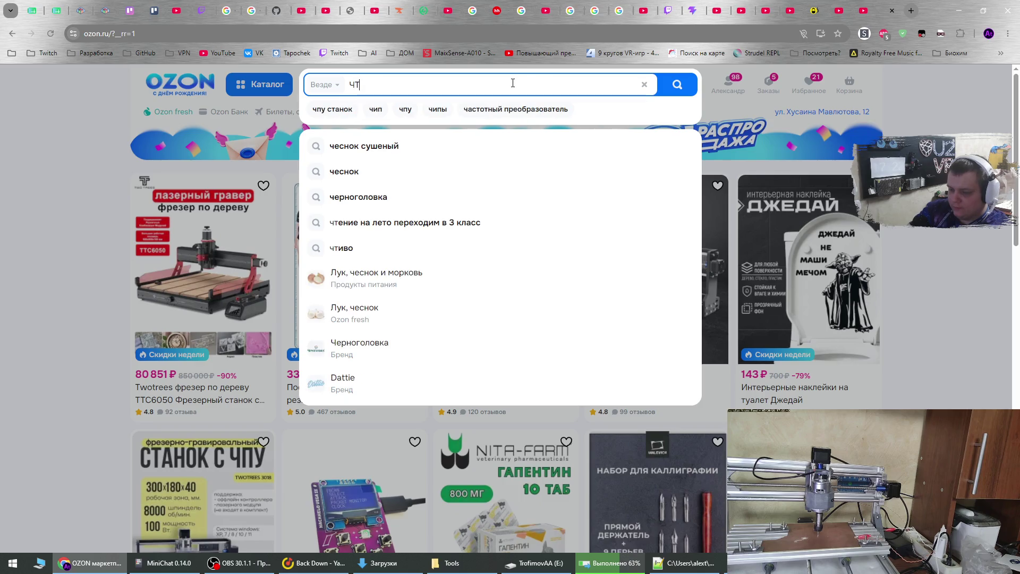
{"action": "type", "text": "т"}
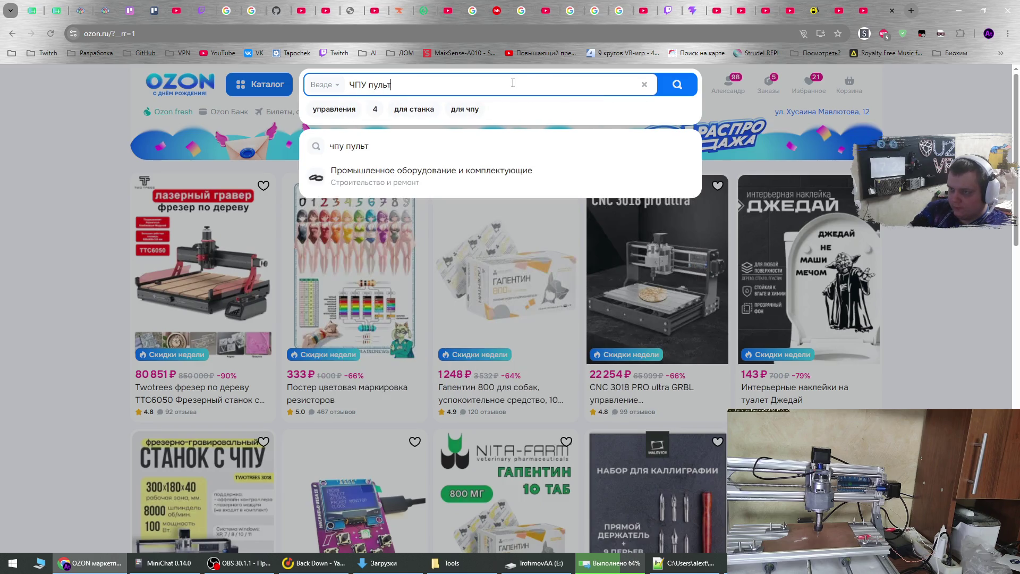
{"action": "type", "text": "3018"}
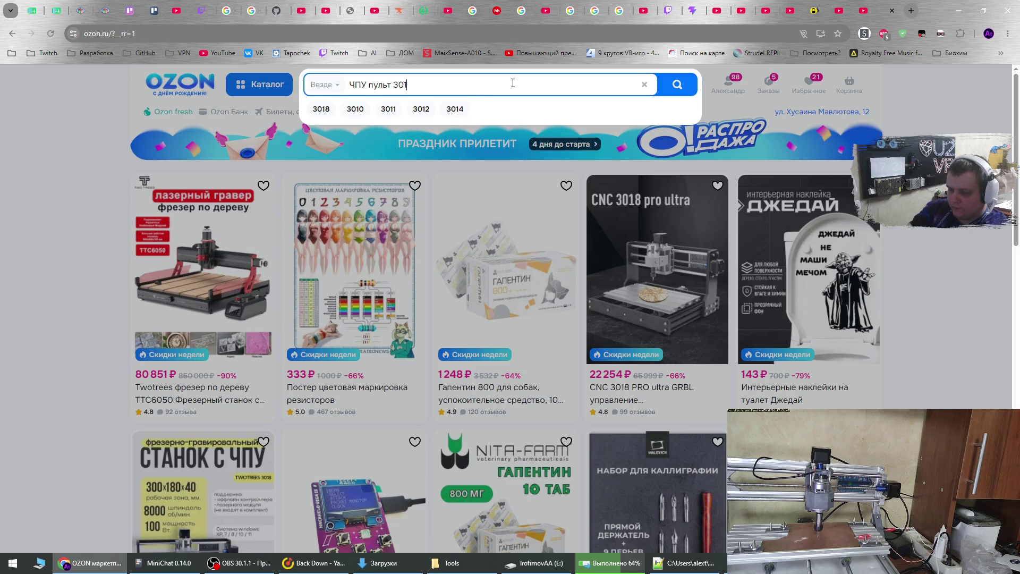
{"action": "key", "text": "Return"}
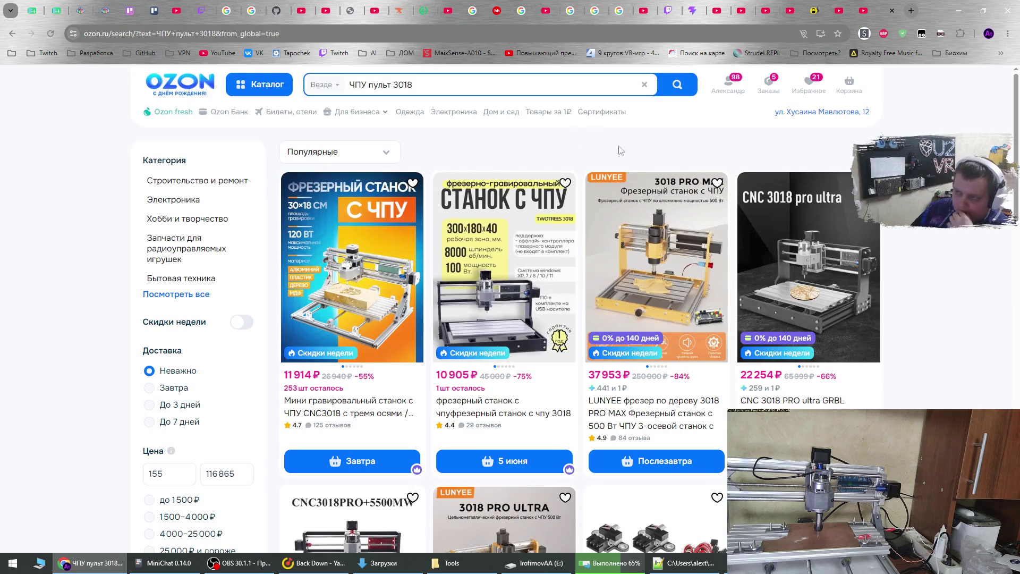
{"action": "scroll", "coordinate": [919, 277], "scroll_direction": "down", "scroll_amount": 3}
{"action": "scroll", "coordinate": [924, 276], "scroll_direction": "down", "scroll_amount": 1}
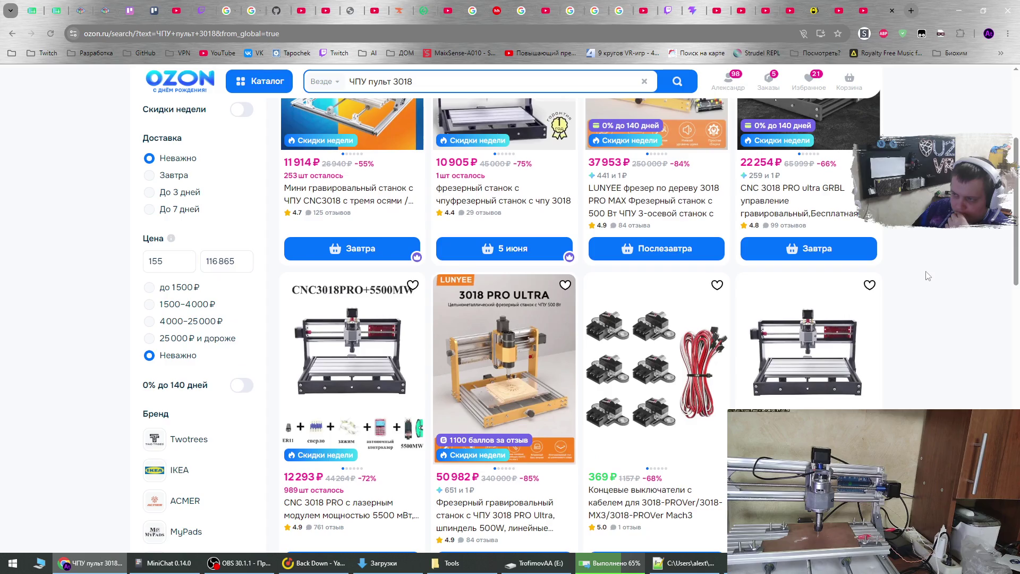
{"action": "scroll", "coordinate": [930, 276], "scroll_direction": "down", "scroll_amount": 3}
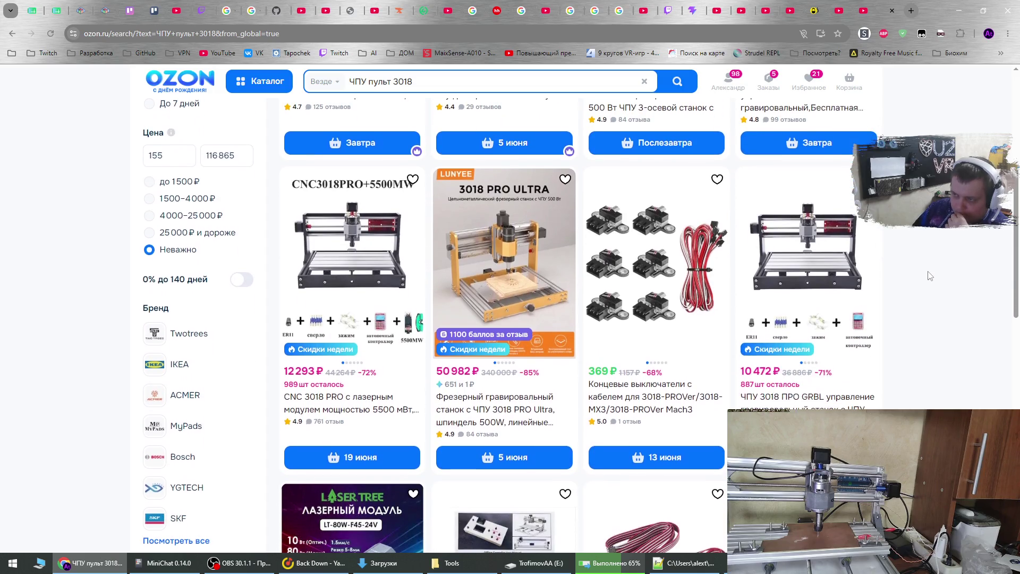
{"action": "scroll", "coordinate": [931, 276], "scroll_direction": "down", "scroll_amount": 3}
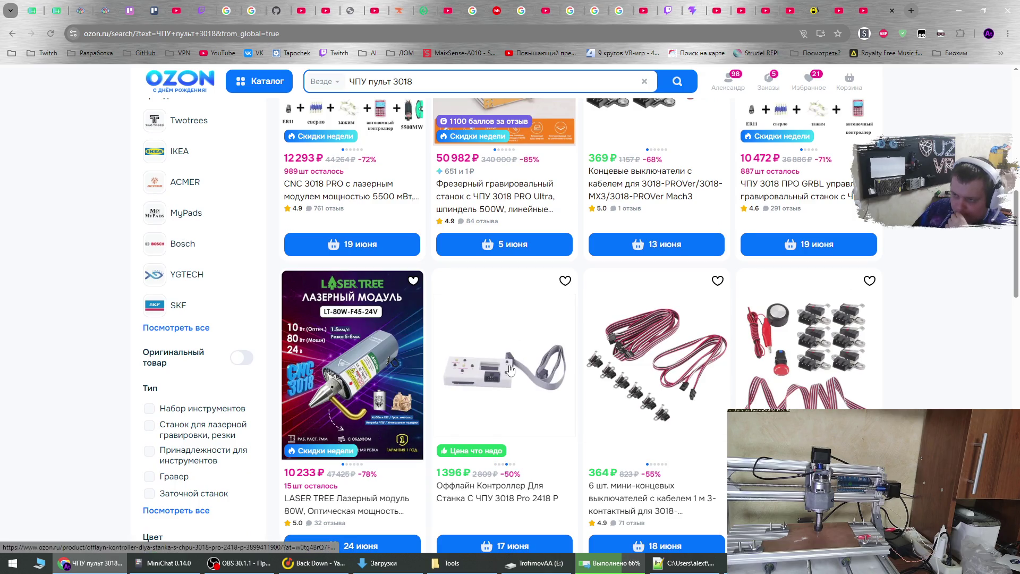
{"action": "left_click", "coordinate": [895, 3]}
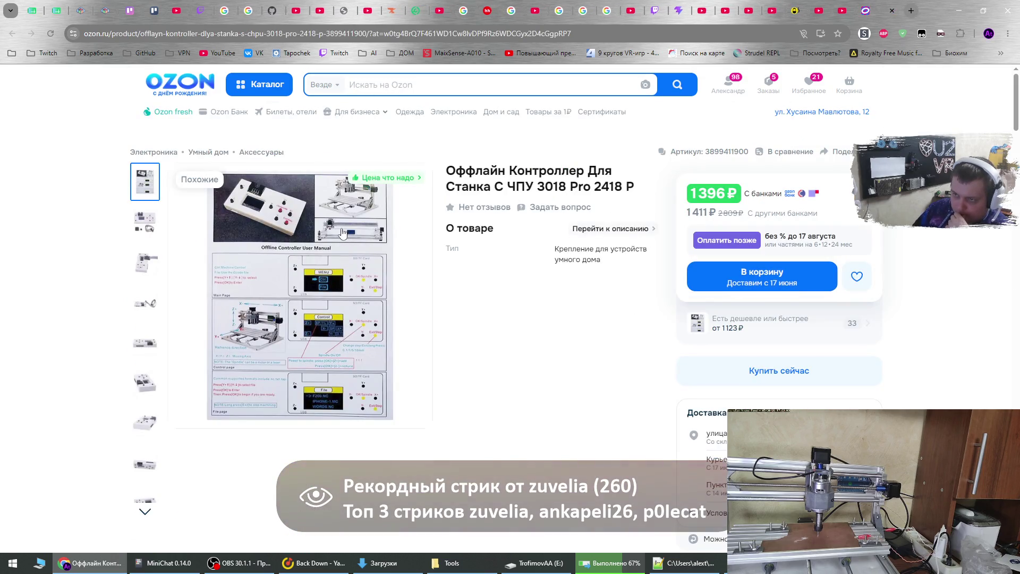
{"action": "left_click", "coordinate": [147, 228]}
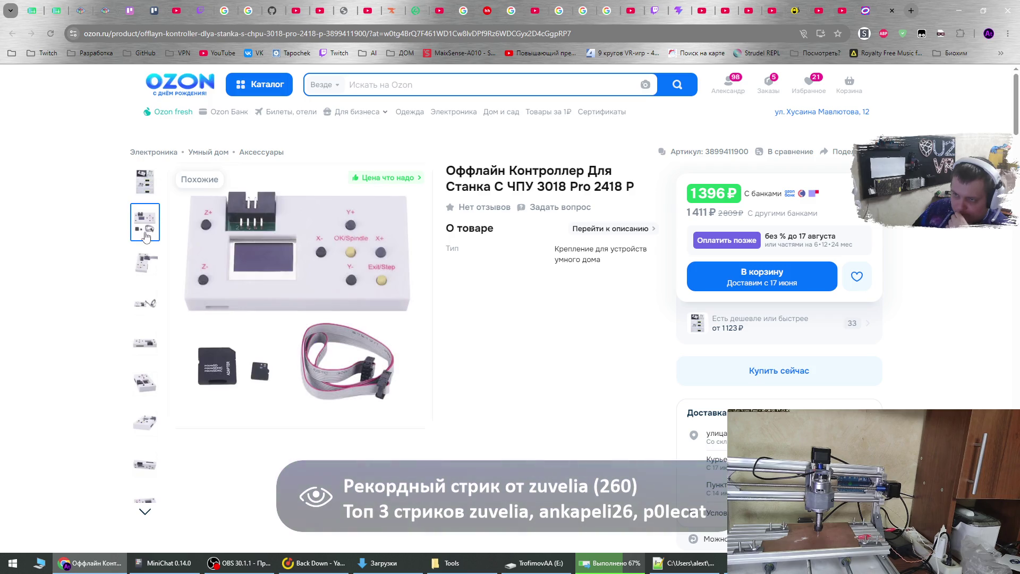
{"action": "left_click", "coordinate": [148, 265]}
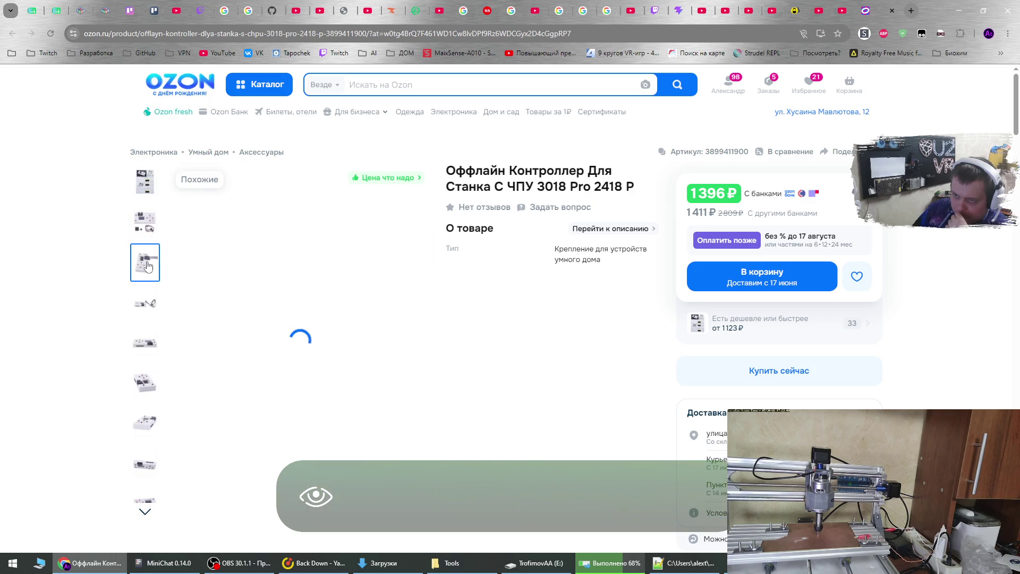
{"action": "left_click", "coordinate": [142, 298]}
{"action": "left_click", "coordinate": [143, 343]}
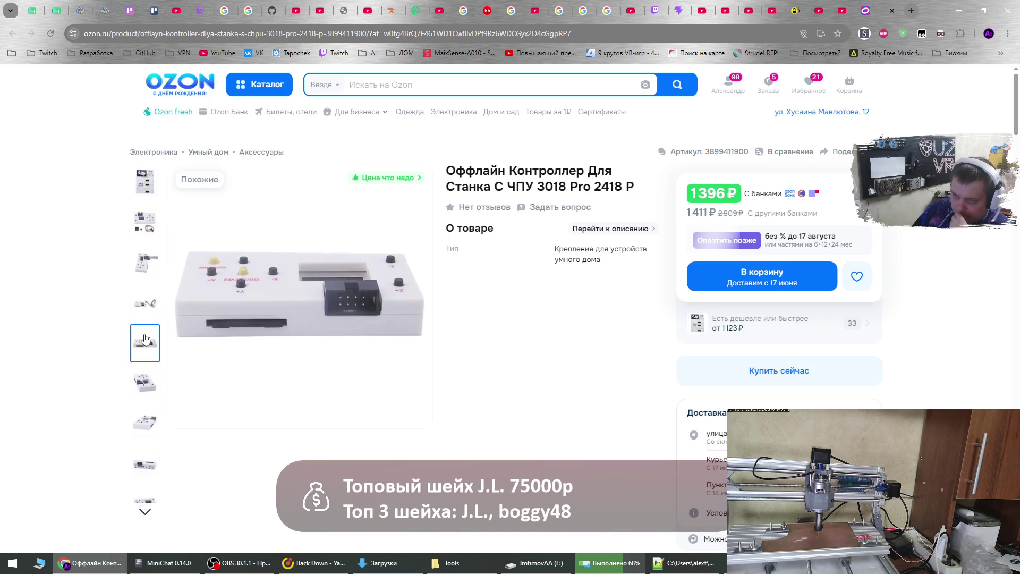
{"action": "left_click", "coordinate": [142, 266]}
{"action": "left_click", "coordinate": [144, 186]}
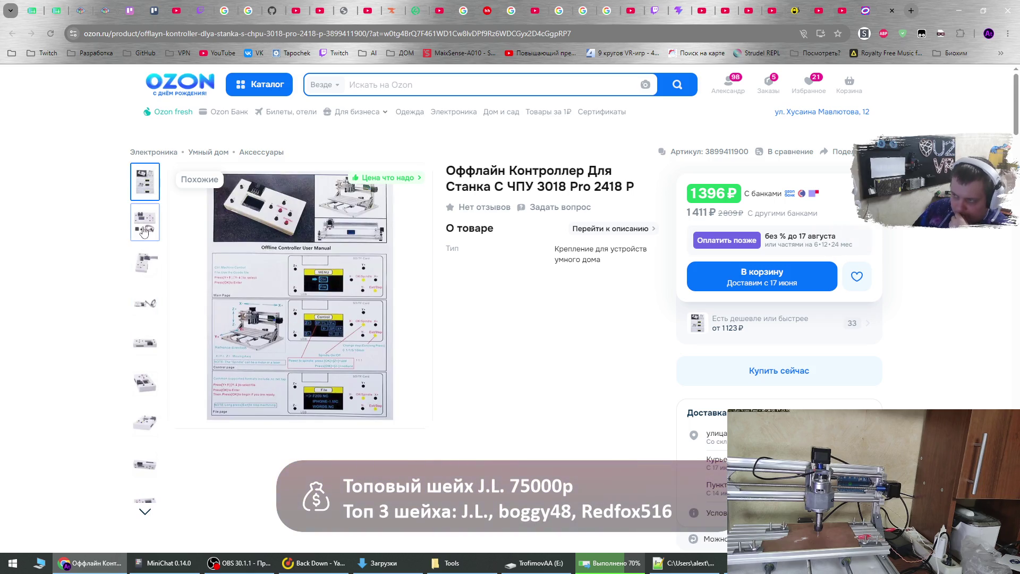
{"action": "left_click", "coordinate": [892, 10]}
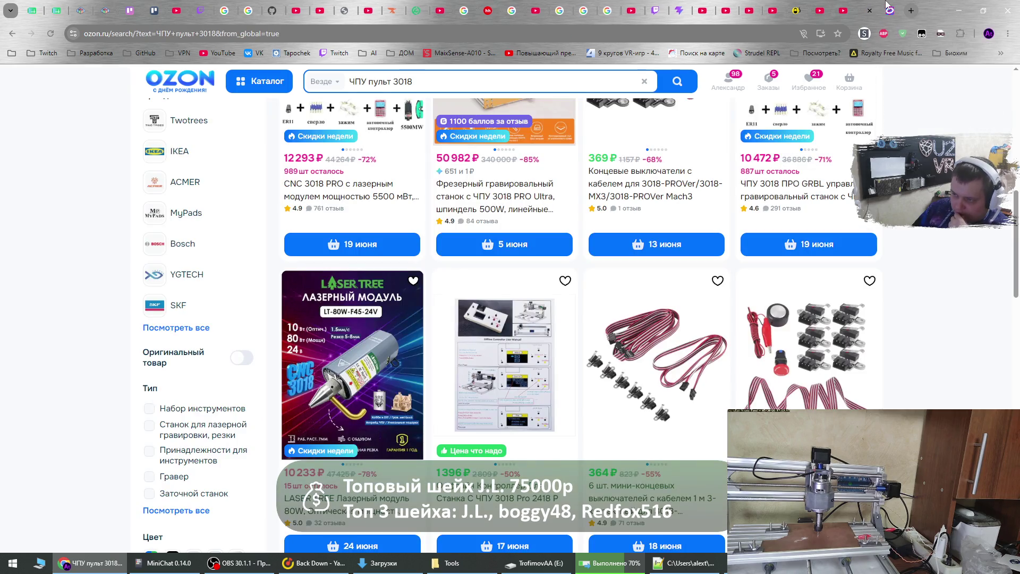
- Change the query to 'ЧПУ контроллер 3018' and apply the 'До 3 дней' delivery filter
{"action": "double_click", "coordinate": [378, 83]}
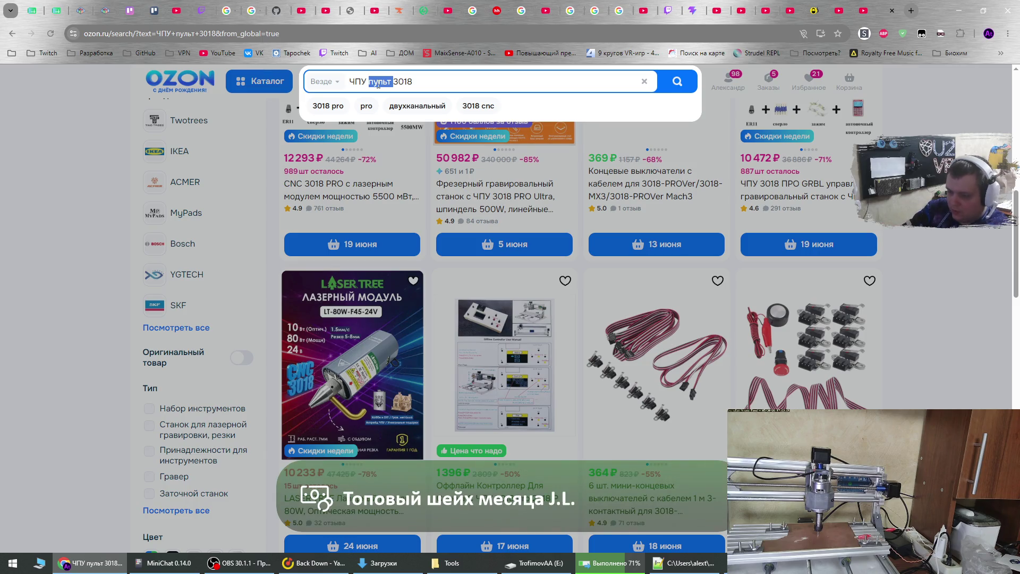
{"action": "type", "text": "контроллер"}
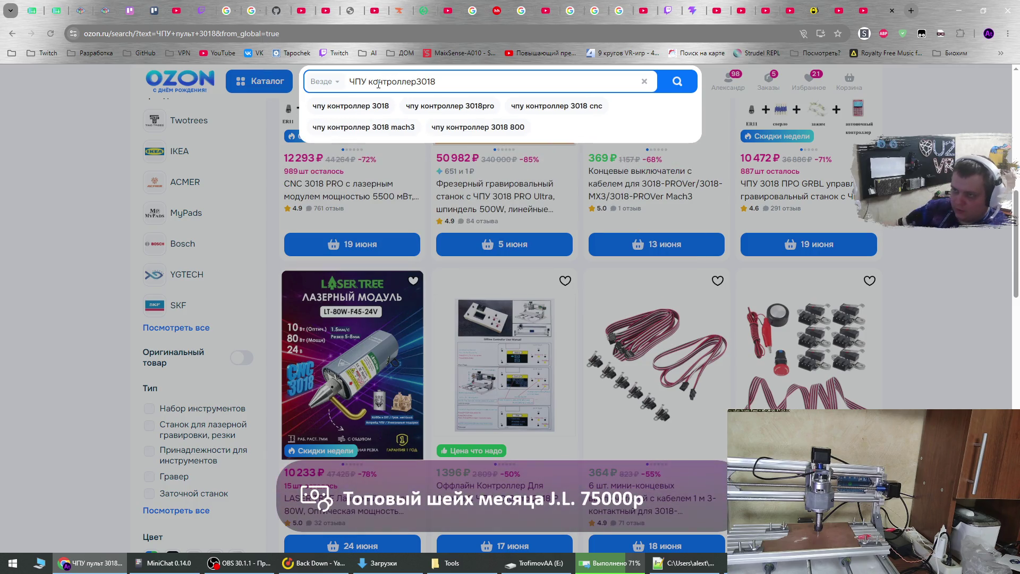
{"action": "key", "text": "Return"}
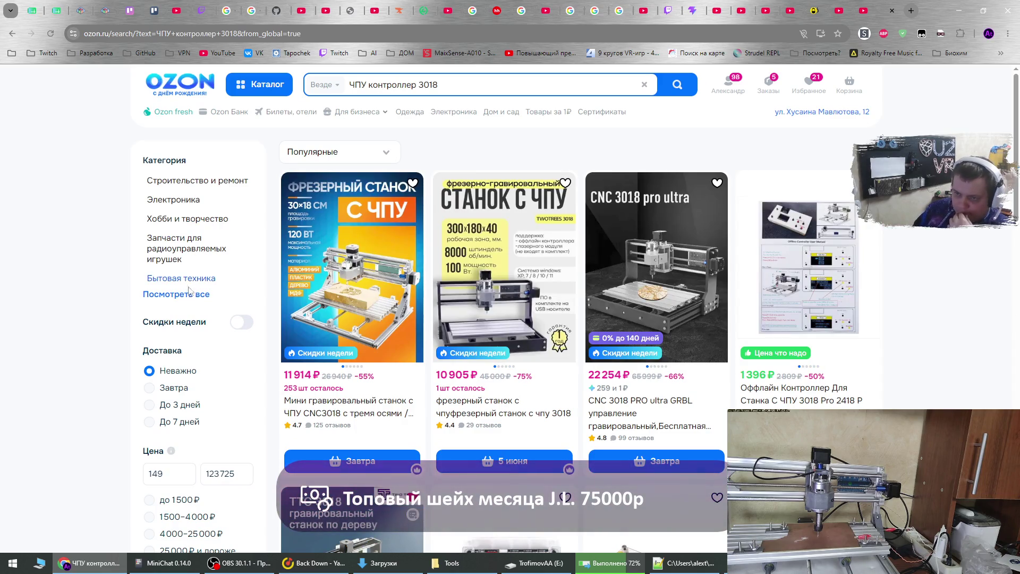
{"action": "left_click", "coordinate": [169, 406]}
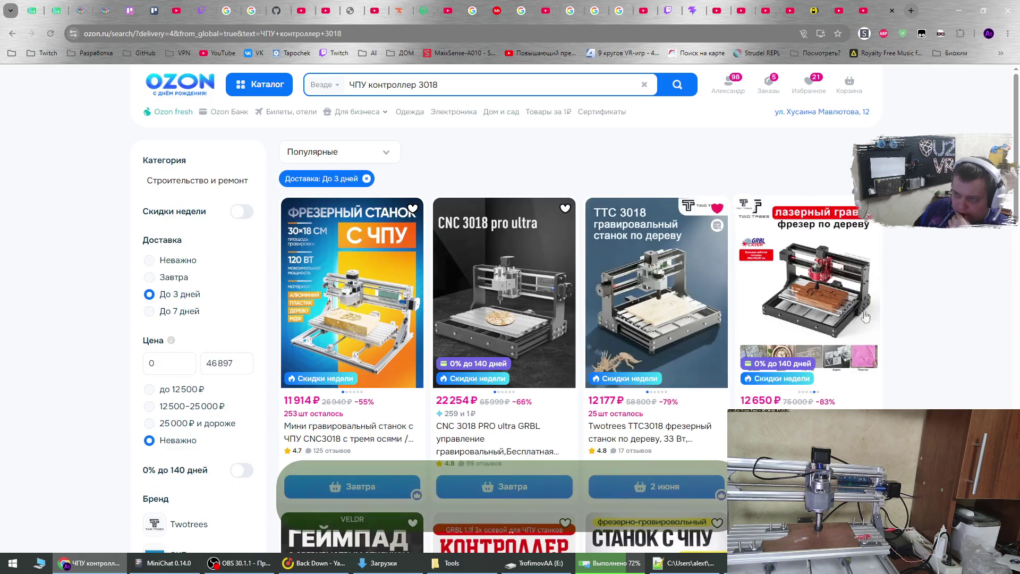
{"action": "scroll", "coordinate": [918, 315], "scroll_direction": "down", "scroll_amount": 8}
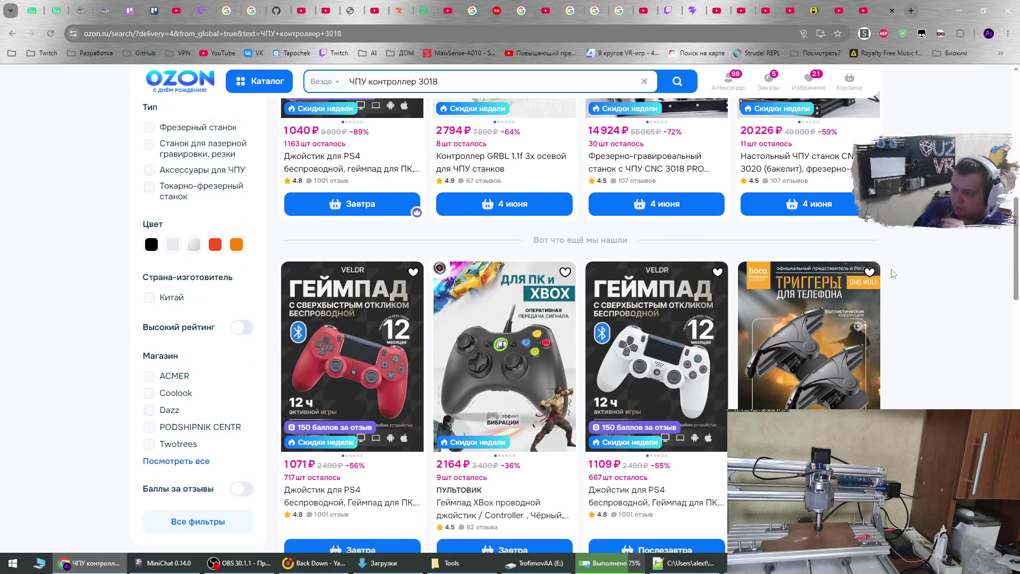
{"action": "scroll", "coordinate": [599, 253], "scroll_direction": "up", "scroll_amount": 4}
- Switch the query back to 'ЧПУ пульт 3018' and scroll down to the 1541 ₽ offline control module
{"action": "double_click", "coordinate": [391, 80]}
{"action": "type", "text": "пульт"}
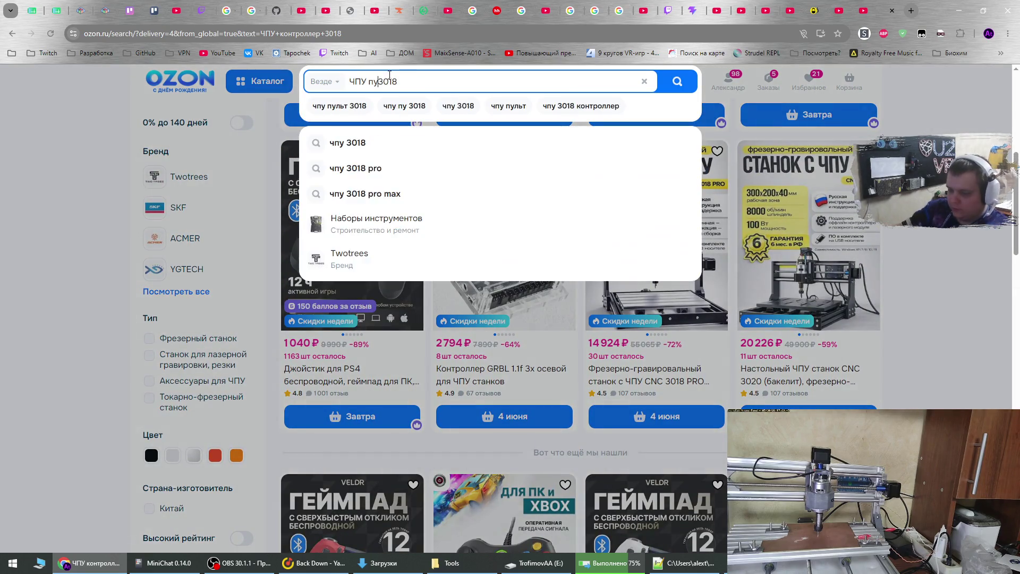
{"action": "key", "text": "Return"}
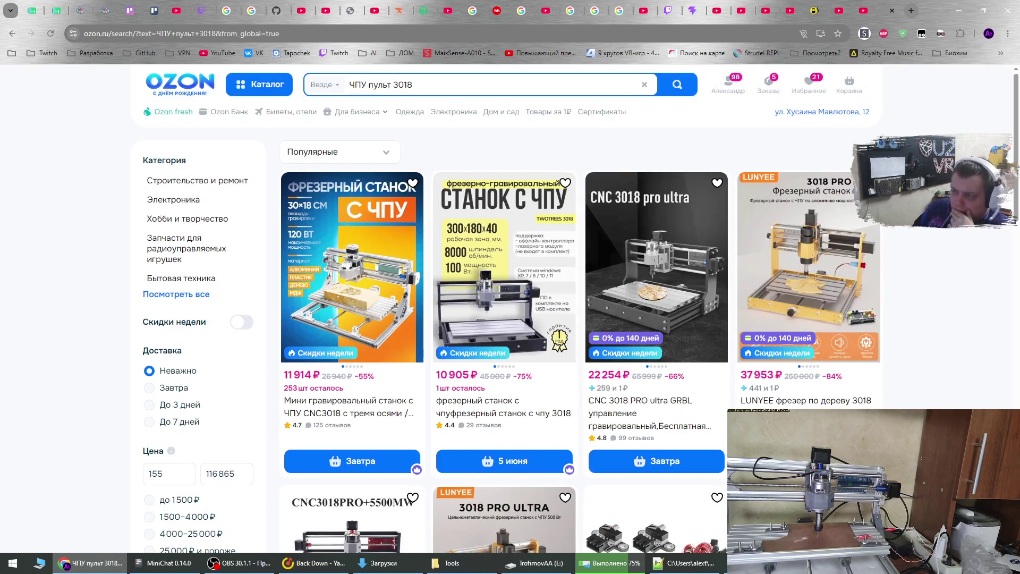
{"action": "scroll", "coordinate": [522, 97], "scroll_direction": "down", "scroll_amount": 3}
{"action": "scroll", "coordinate": [580, 310], "scroll_direction": "down", "scroll_amount": 3}
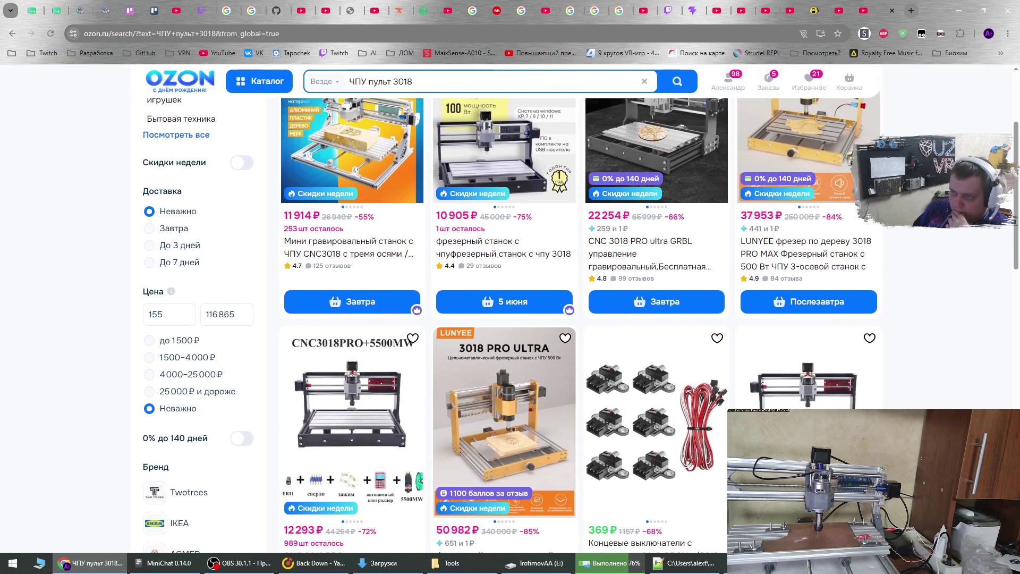
{"action": "scroll", "coordinate": [509, 324], "scroll_direction": "down", "scroll_amount": 5}
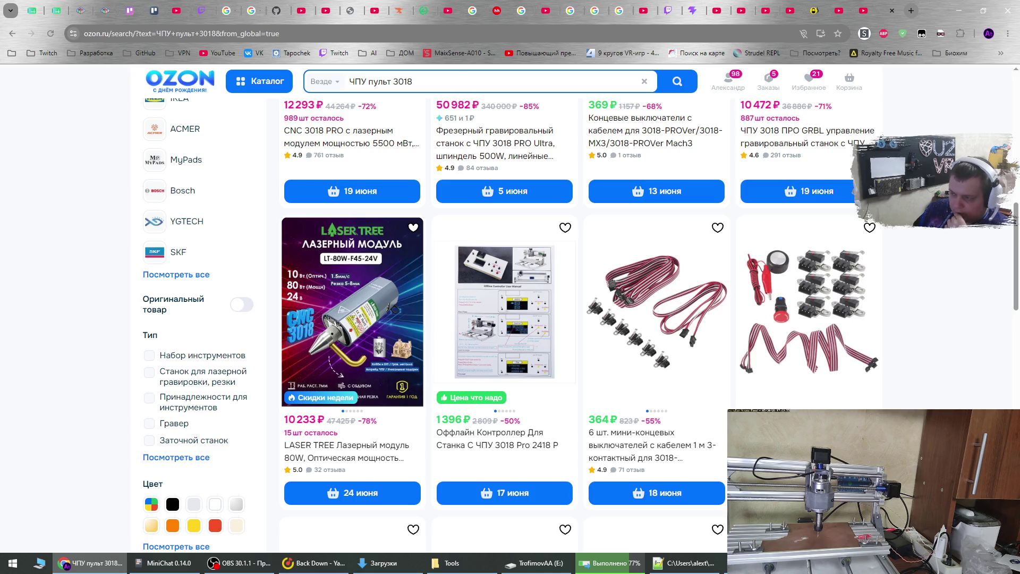
{"action": "scroll", "coordinate": [580, 325], "scroll_direction": "down", "scroll_amount": 5}
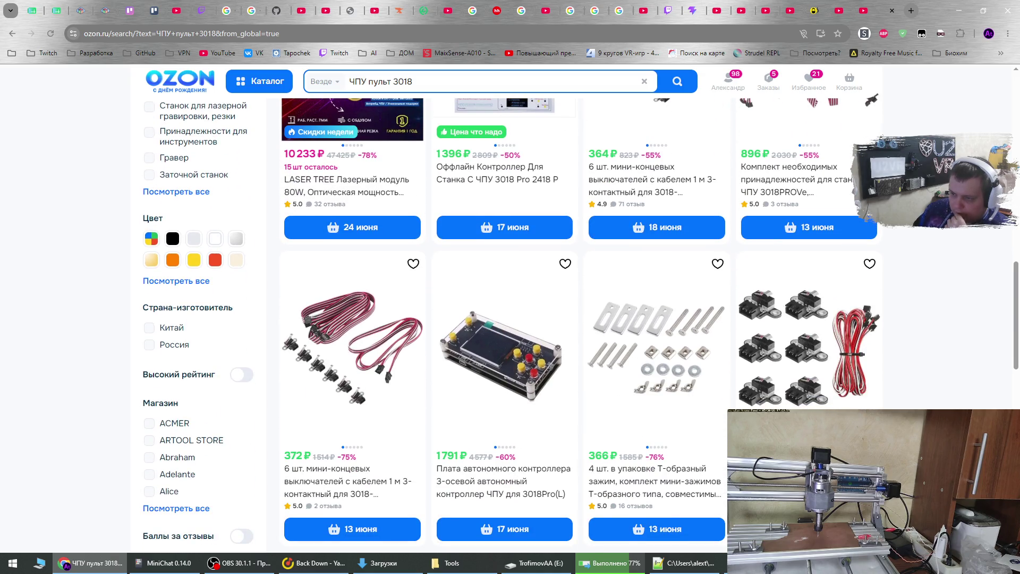
{"action": "scroll", "coordinate": [580, 322], "scroll_direction": "down", "scroll_amount": 1}
{"action": "scroll", "coordinate": [502, 297], "scroll_direction": "down", "scroll_amount": 1}
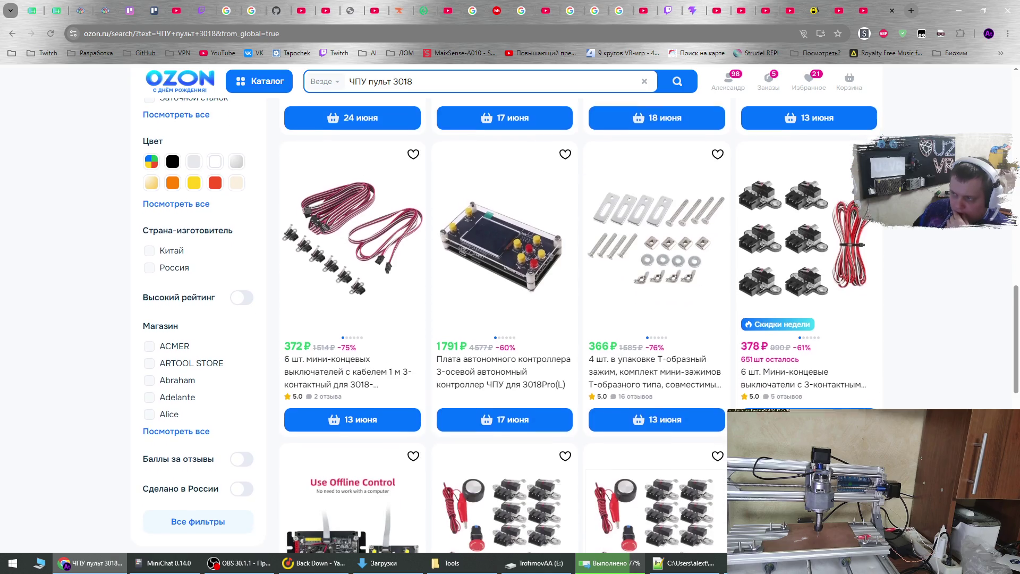
{"action": "scroll", "coordinate": [502, 297], "scroll_direction": "down", "scroll_amount": 3}
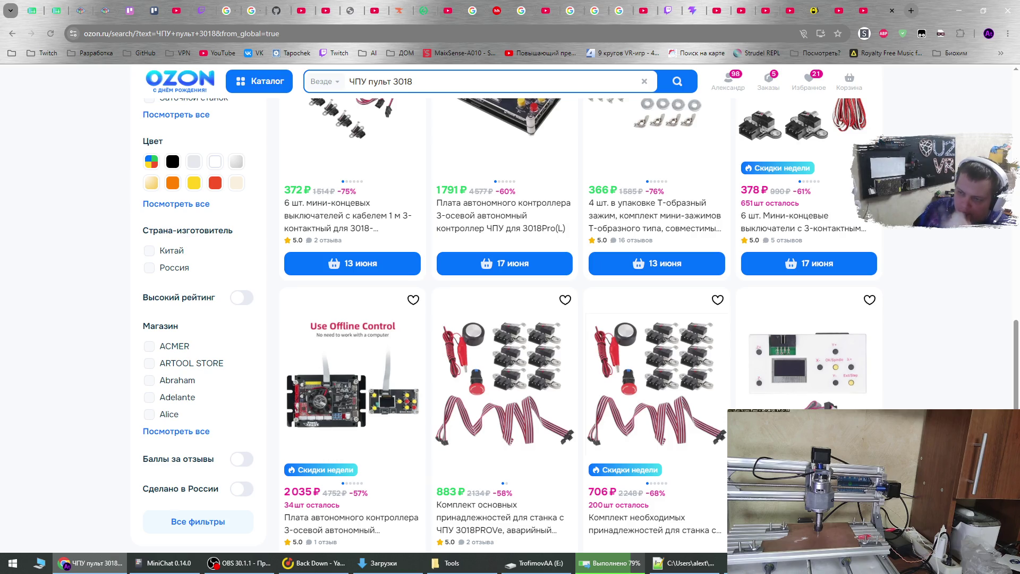
{"action": "scroll", "coordinate": [531, 319], "scroll_direction": "down", "scroll_amount": 4}
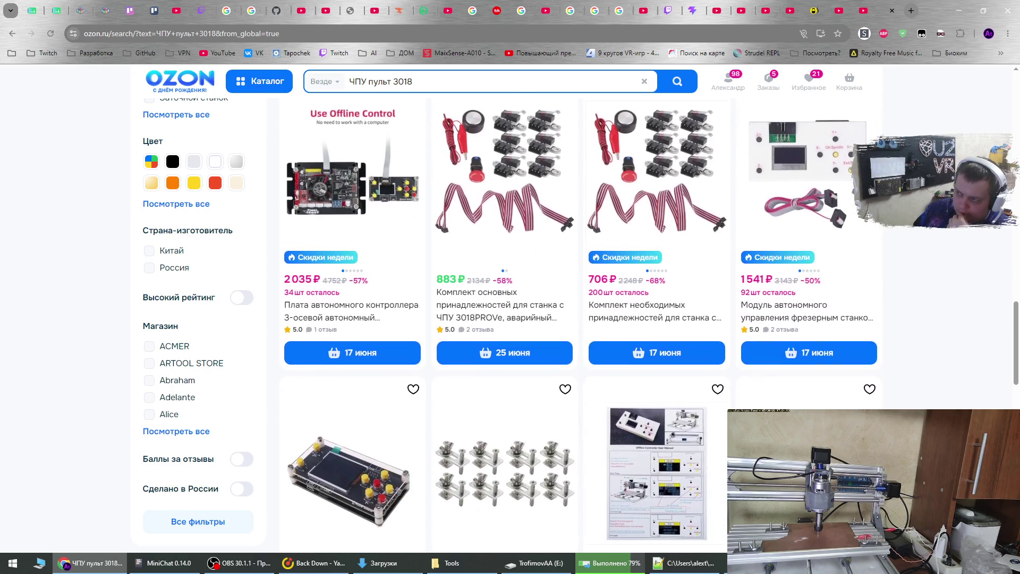
{"action": "scroll", "coordinate": [510, 319], "scroll_direction": "up", "scroll_amount": 1}
{"action": "scroll", "coordinate": [220, 350], "scroll_direction": "up", "scroll_amount": 15}
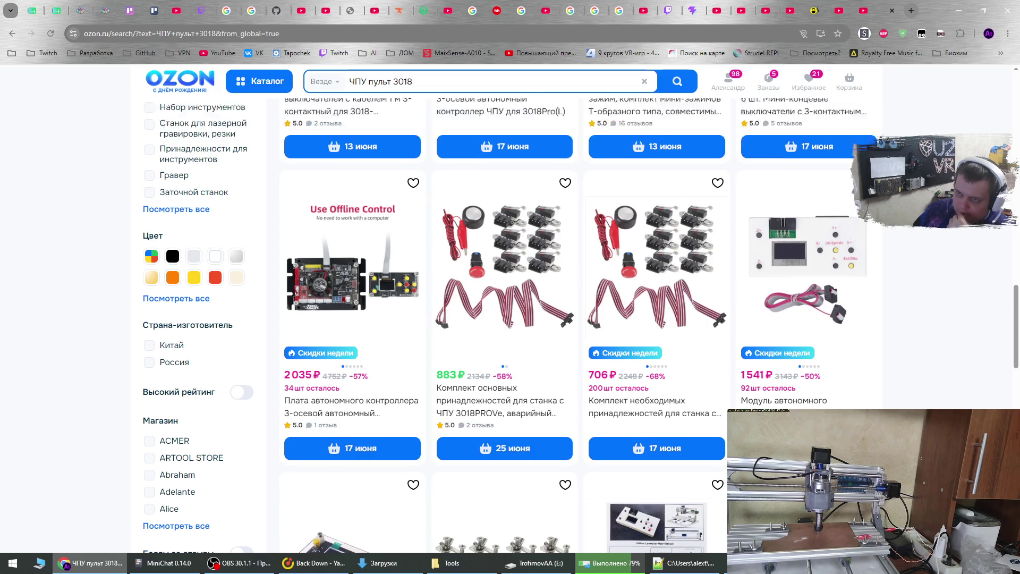
- Apply the 'До 3 дней' delivery filter and look over the results
{"action": "left_click", "coordinate": [166, 370]}
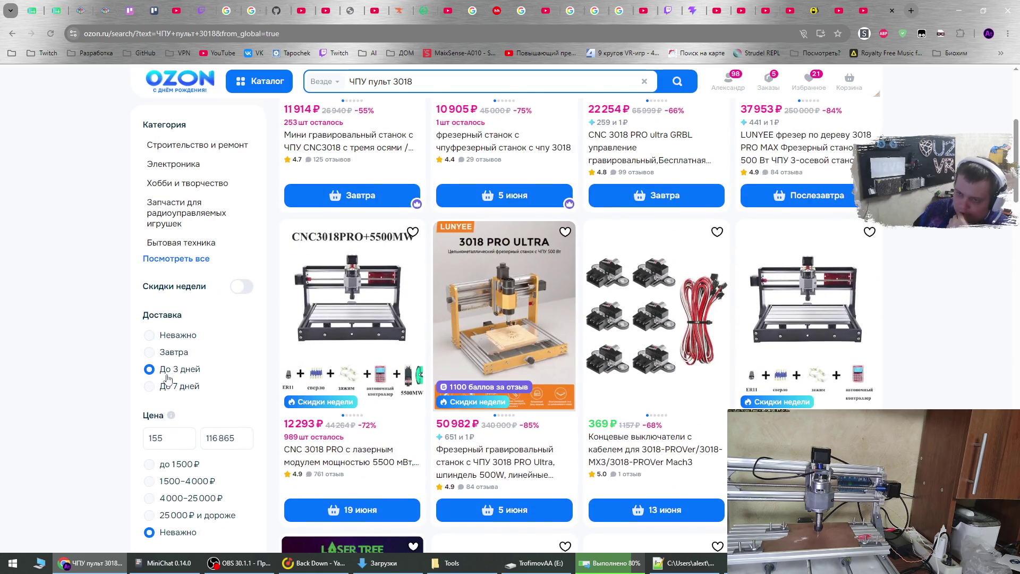
{"action": "scroll", "coordinate": [940, 305], "scroll_direction": "down", "scroll_amount": 6}
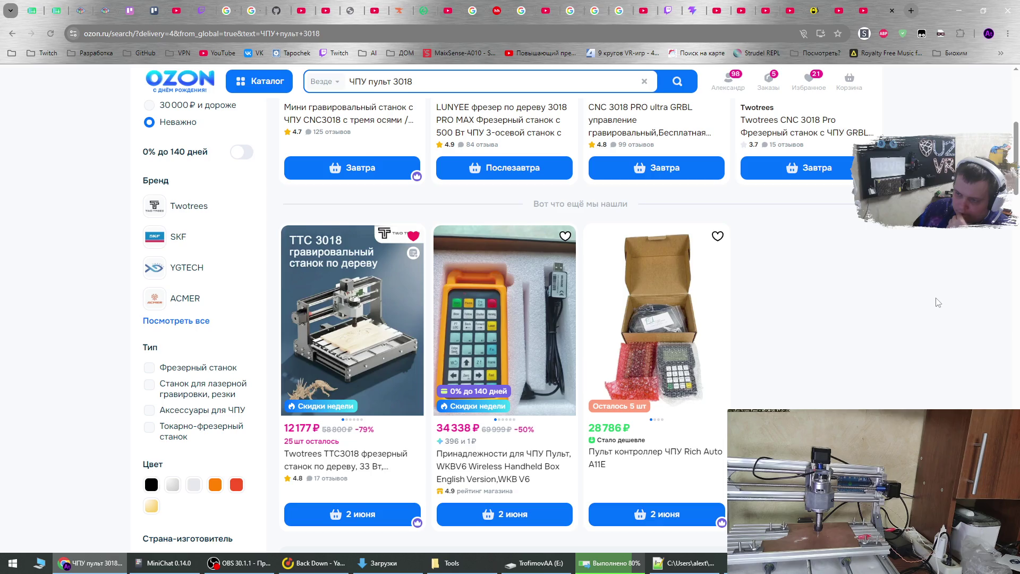
{"action": "scroll", "coordinate": [938, 302], "scroll_direction": "up", "scroll_amount": 4}
{"action": "scroll", "coordinate": [938, 301], "scroll_direction": "down", "scroll_amount": 3}
{"action": "scroll", "coordinate": [938, 303], "scroll_direction": "up", "scroll_amount": 5}
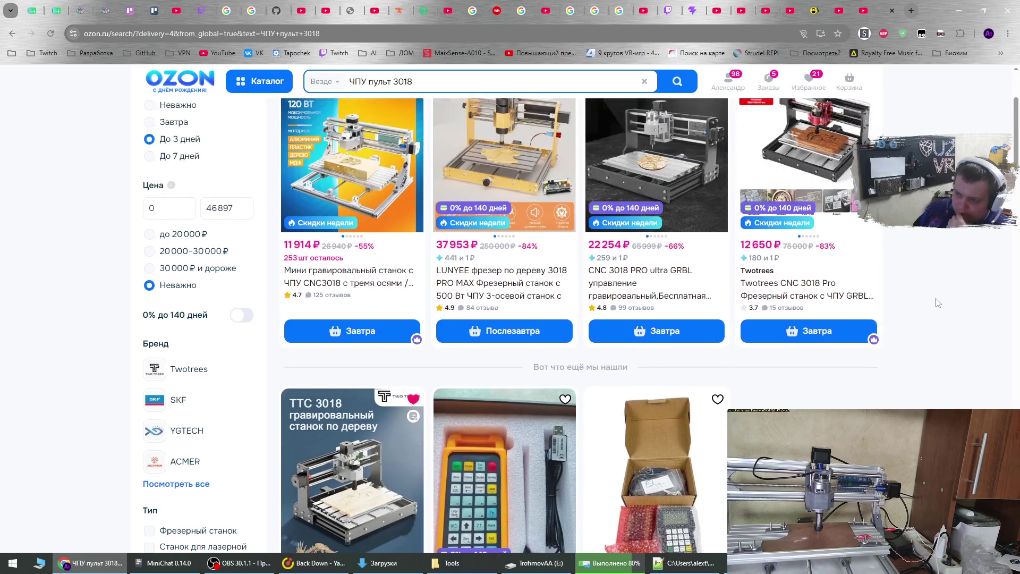
- Widen delivery to 'До 7 дней' and open the 4425 ₽ MyPads controller page
{"action": "left_click", "coordinate": [149, 311]}
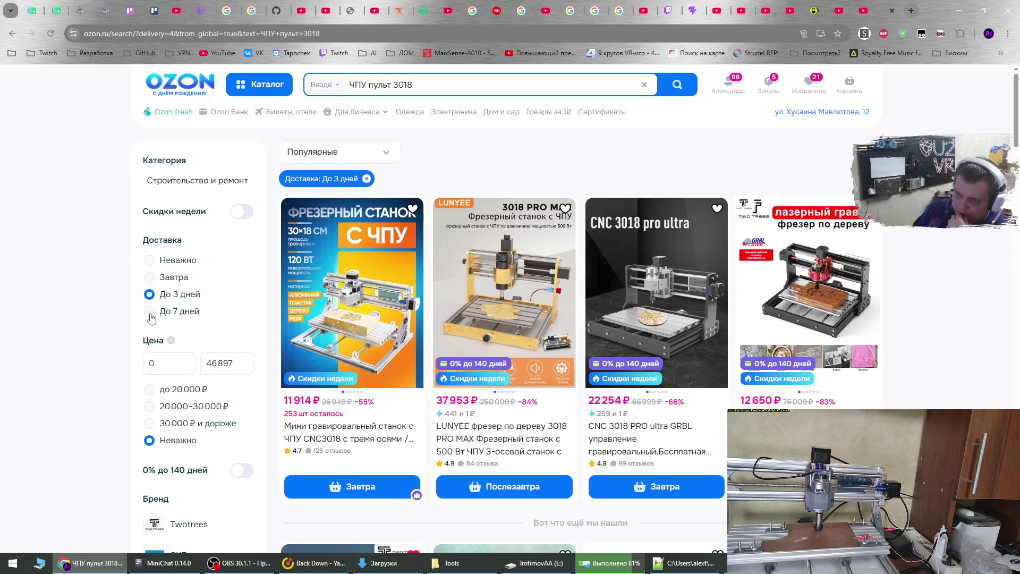
{"action": "scroll", "coordinate": [956, 292], "scroll_direction": "down", "scroll_amount": 2}
{"action": "scroll", "coordinate": [956, 291], "scroll_direction": "down", "scroll_amount": 3}
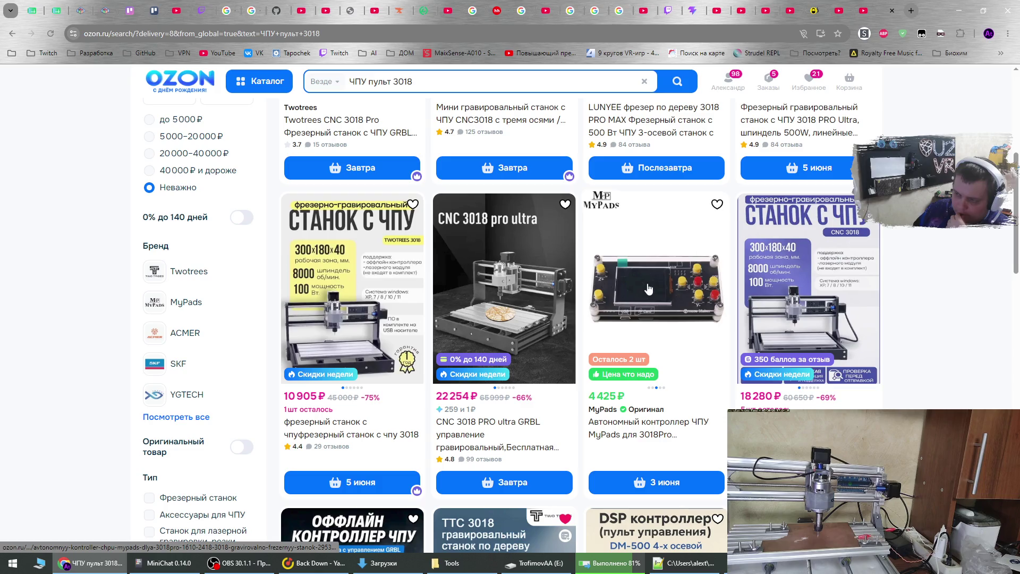
{"action": "scroll", "coordinate": [954, 280], "scroll_direction": "down", "scroll_amount": 6}
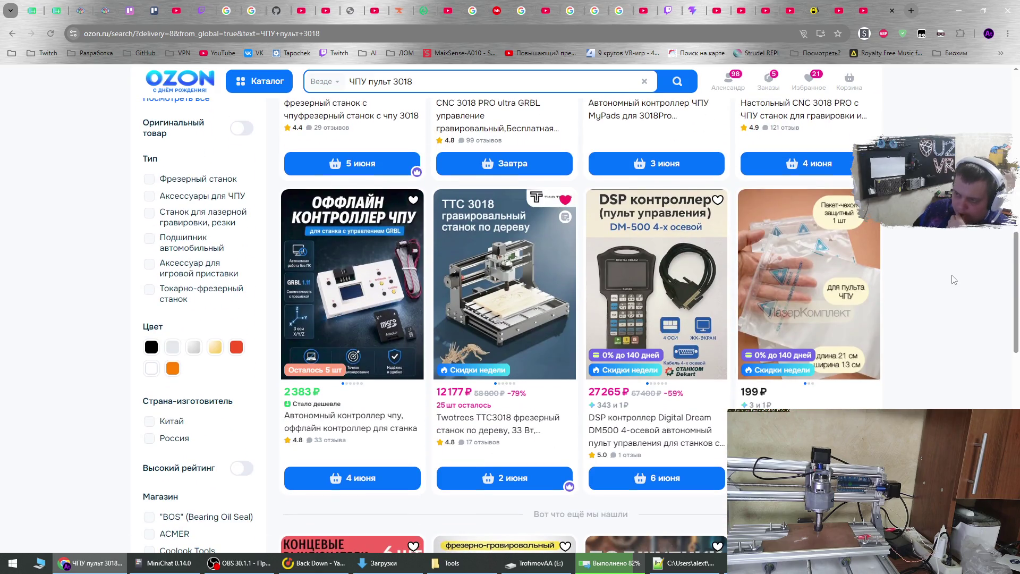
{"action": "scroll", "coordinate": [954, 279], "scroll_direction": "down", "scroll_amount": 2}
{"action": "scroll", "coordinate": [954, 279], "scroll_direction": "down", "scroll_amount": 4}
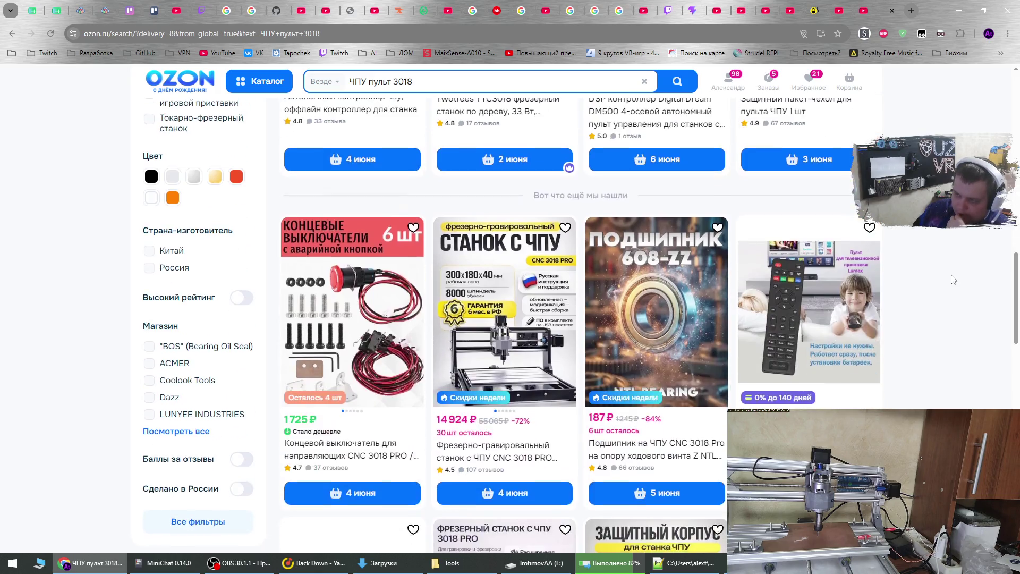
{"action": "scroll", "coordinate": [954, 280], "scroll_direction": "up", "scroll_amount": 4}
{"action": "scroll", "coordinate": [954, 280], "scroll_direction": "up", "scroll_amount": 7}
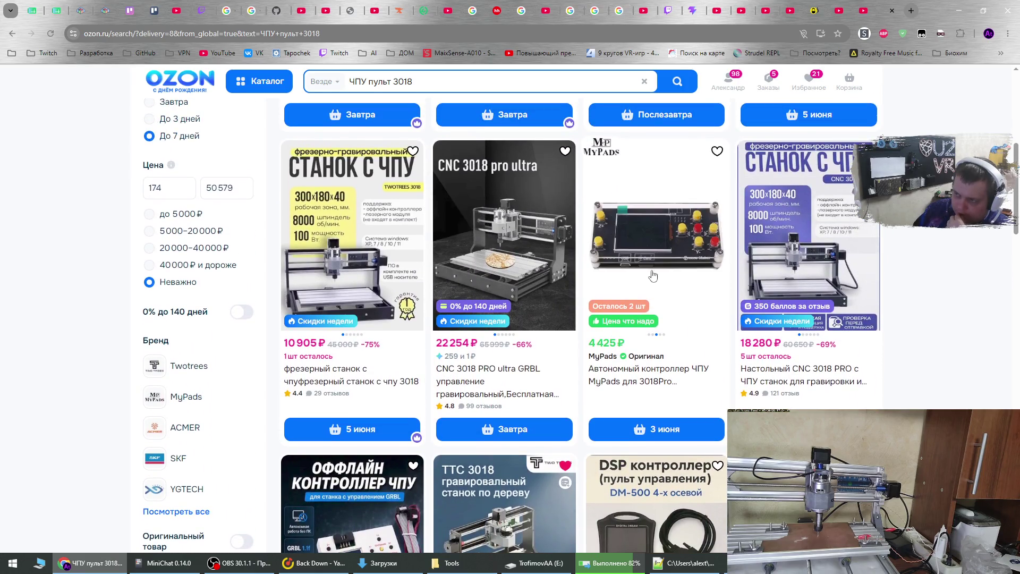
{"action": "left_click", "coordinate": [655, 256]}
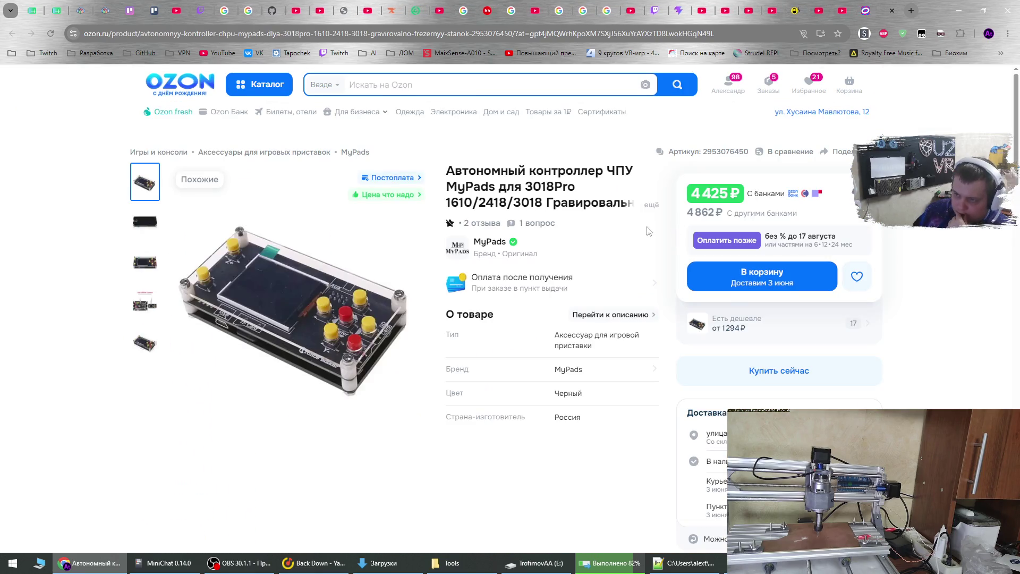
- View the MyPads back, front, board and case-dimension photos, then return to the first photo
{"action": "left_click", "coordinate": [145, 222]}
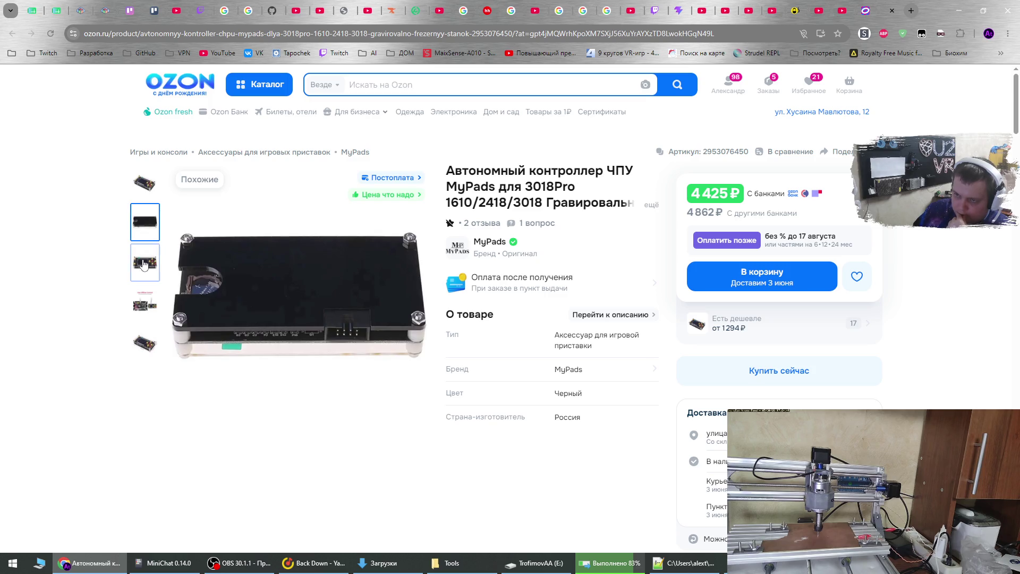
{"action": "left_click", "coordinate": [143, 264]}
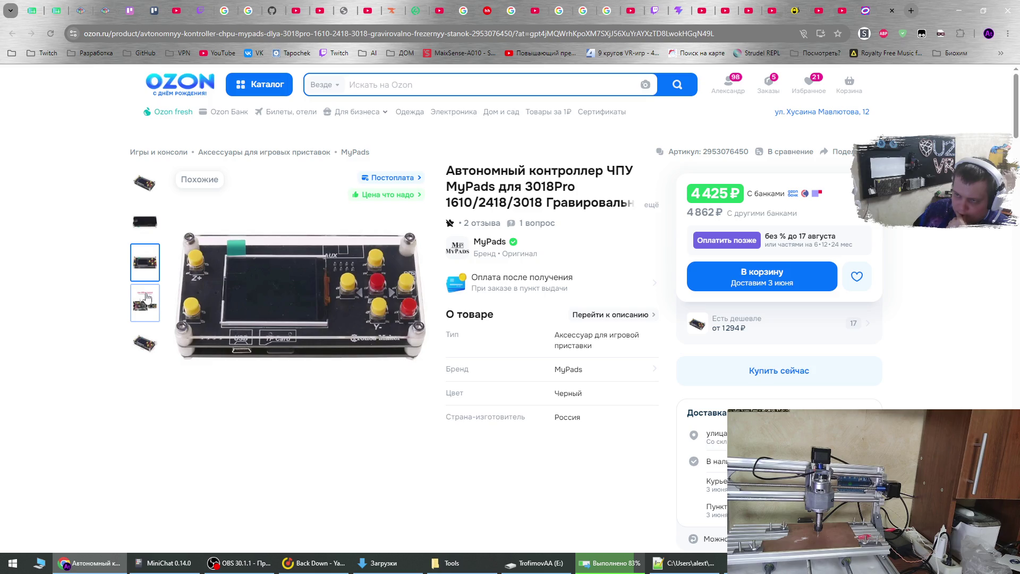
{"action": "left_click", "coordinate": [148, 298]}
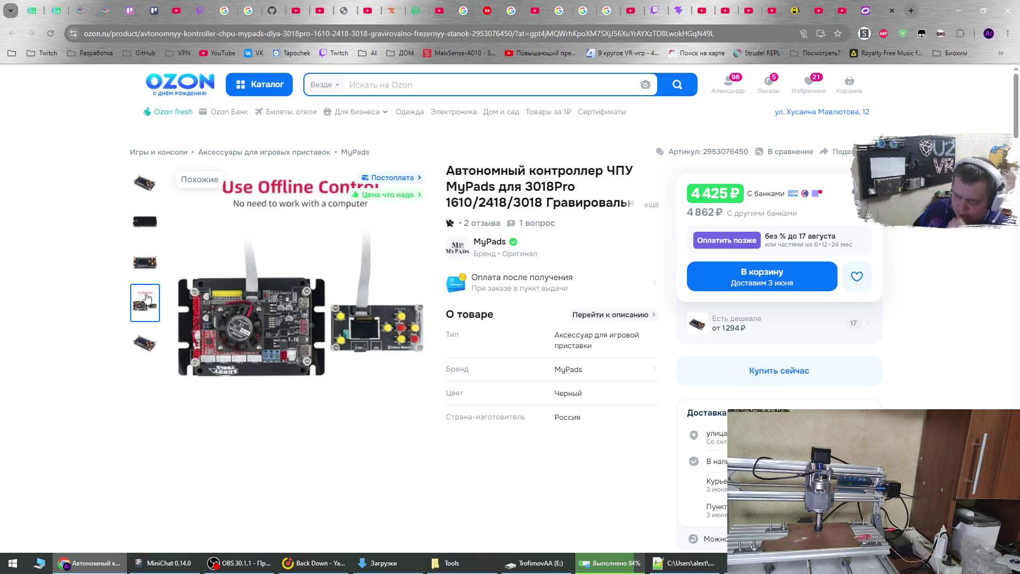
{"action": "left_click", "coordinate": [148, 332]}
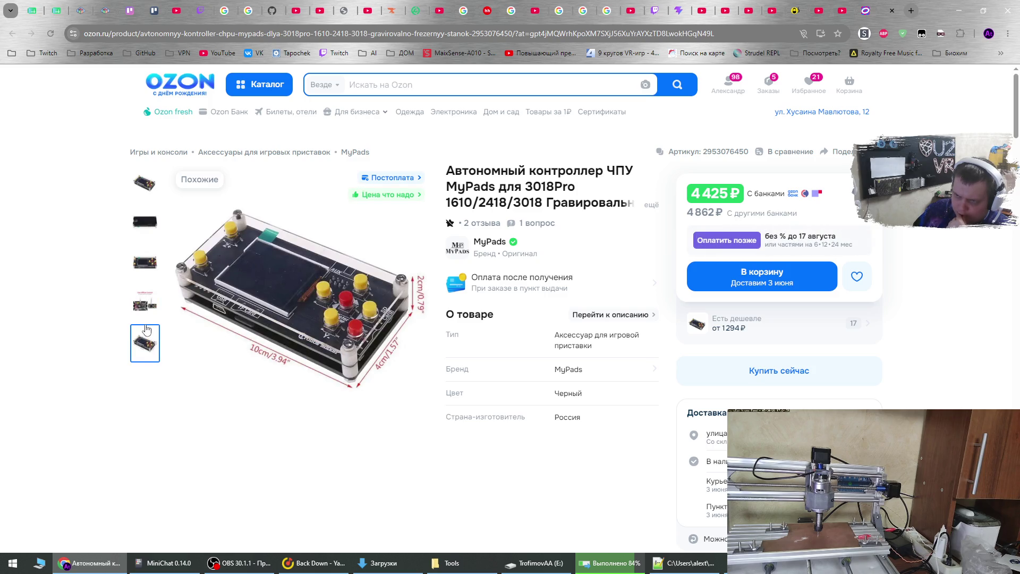
{"action": "left_click", "coordinate": [138, 220]}
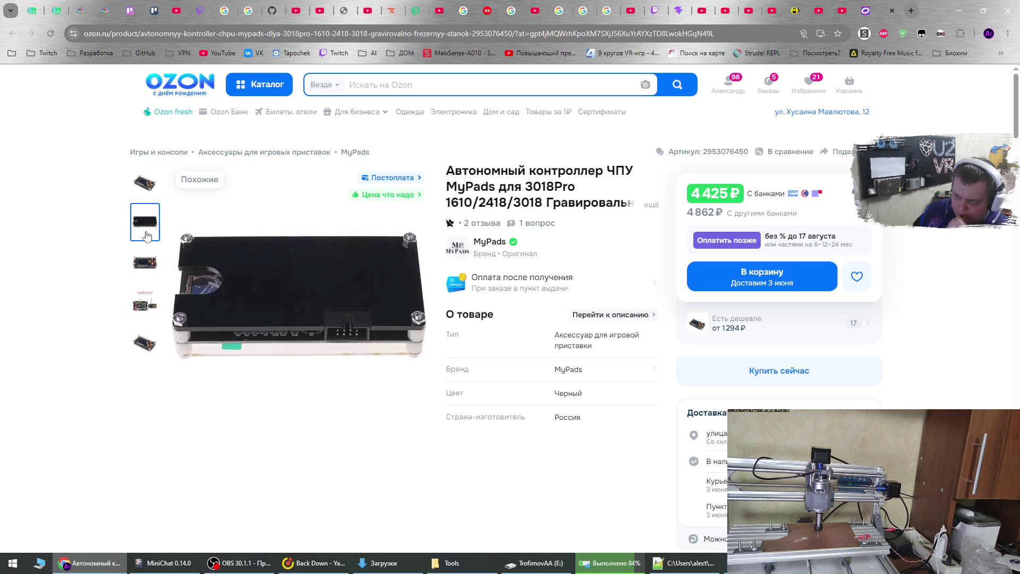
{"action": "left_click", "coordinate": [139, 182]}
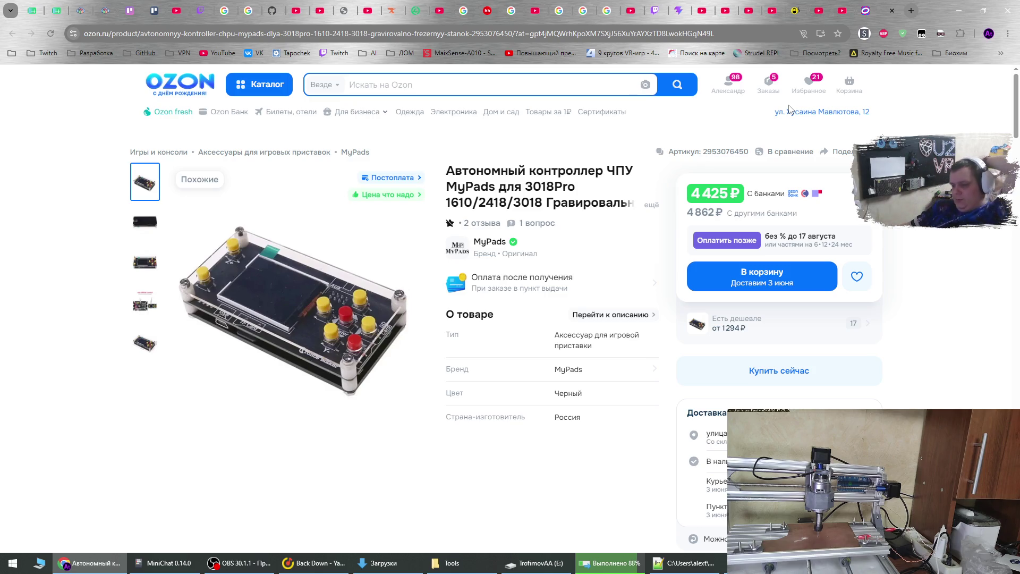
- Close both Ozon tabs, minimize Chrome, and close the Candle window
{"action": "left_click", "coordinate": [891, 10]}
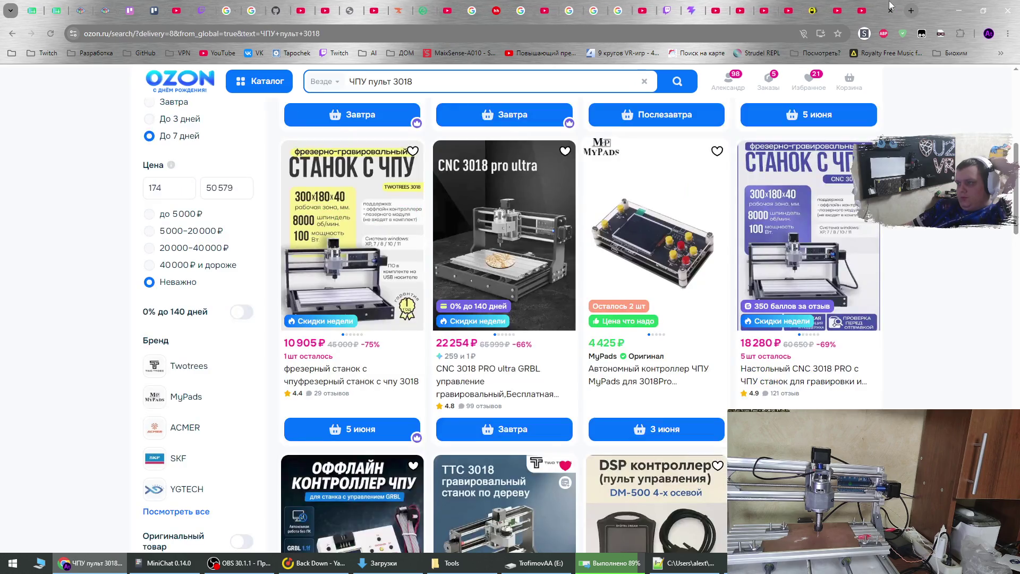
{"action": "left_click", "coordinate": [891, 10]}
{"action": "left_click", "coordinate": [954, 10]}
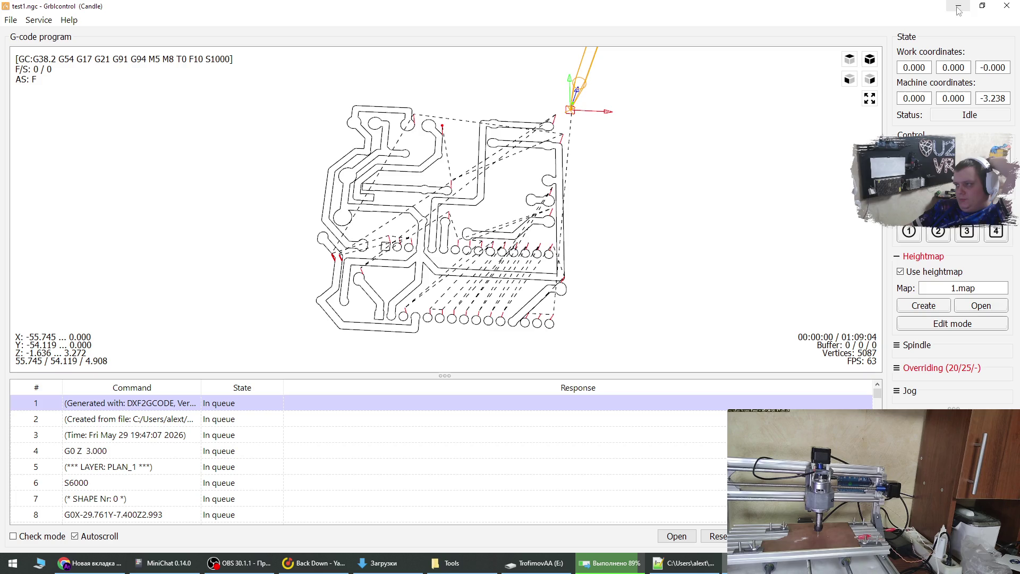
{"action": "left_click", "coordinate": [1003, 9]}
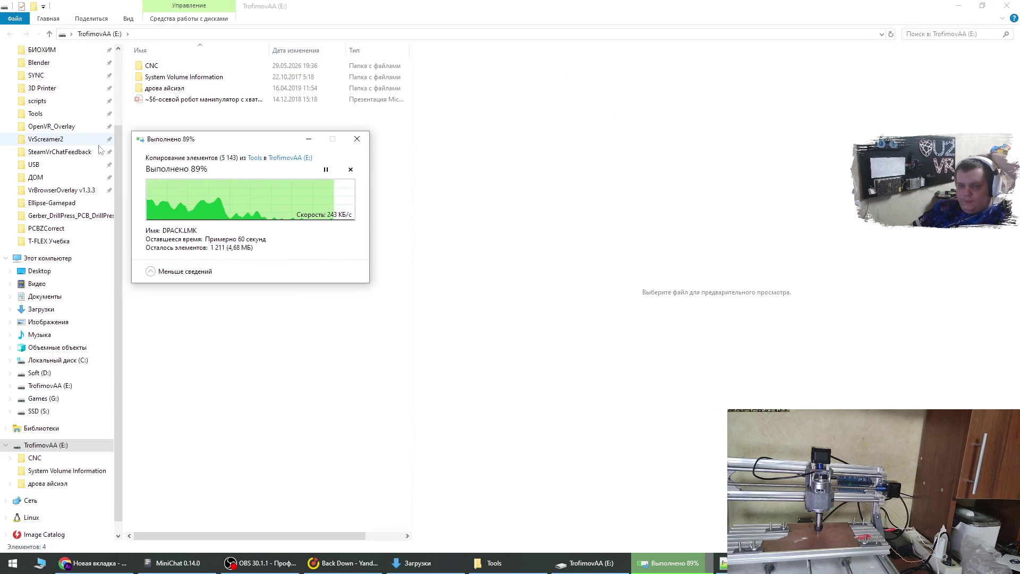
- Select 1.map and test1.ngc in the Downloads folder
{"action": "scroll", "coordinate": [60, 97], "scroll_direction": "up", "scroll_amount": 3}
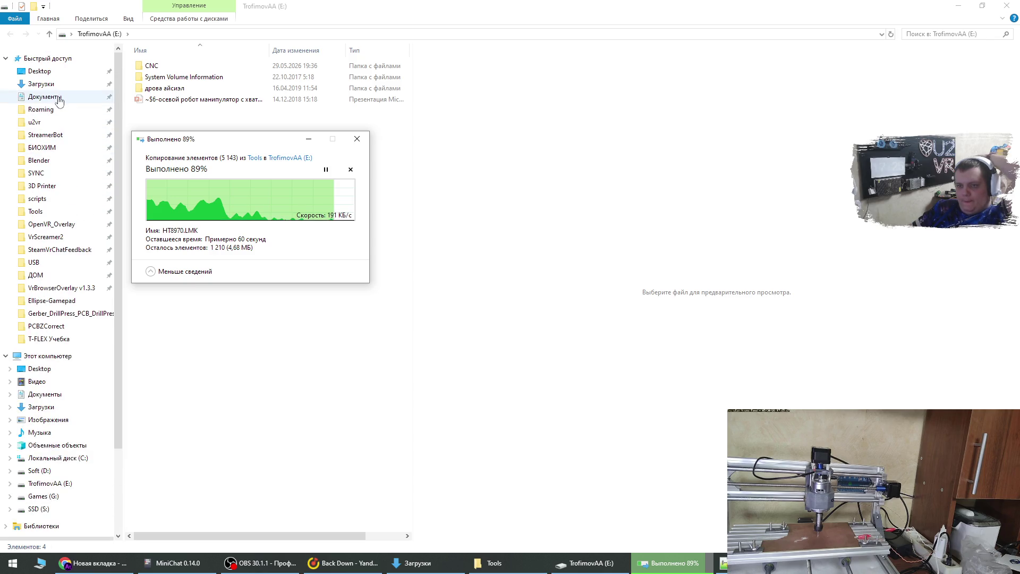
{"action": "left_click", "coordinate": [59, 98]}
{"action": "left_click", "coordinate": [50, 84]}
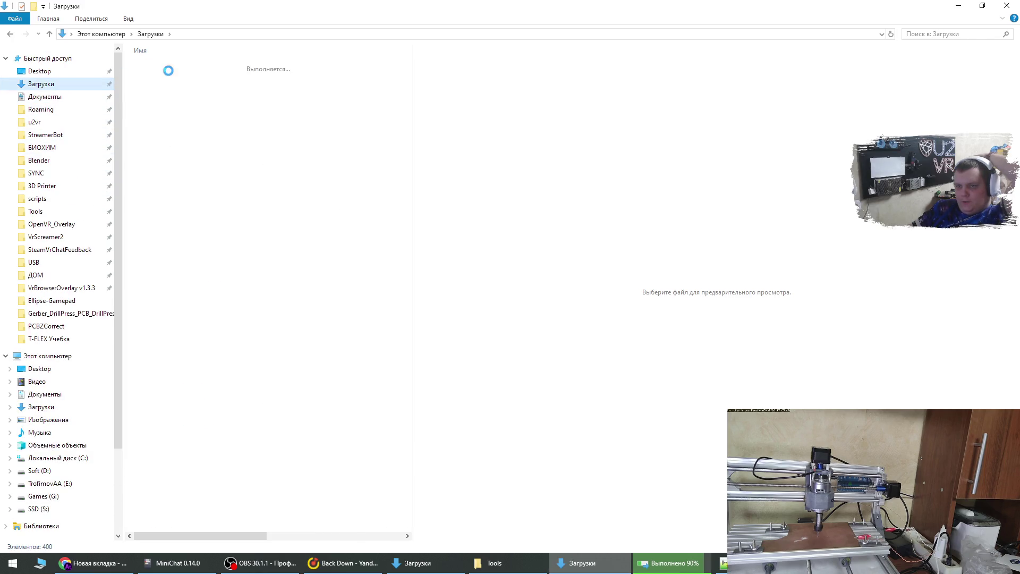
{"action": "left_click", "coordinate": [186, 83]}
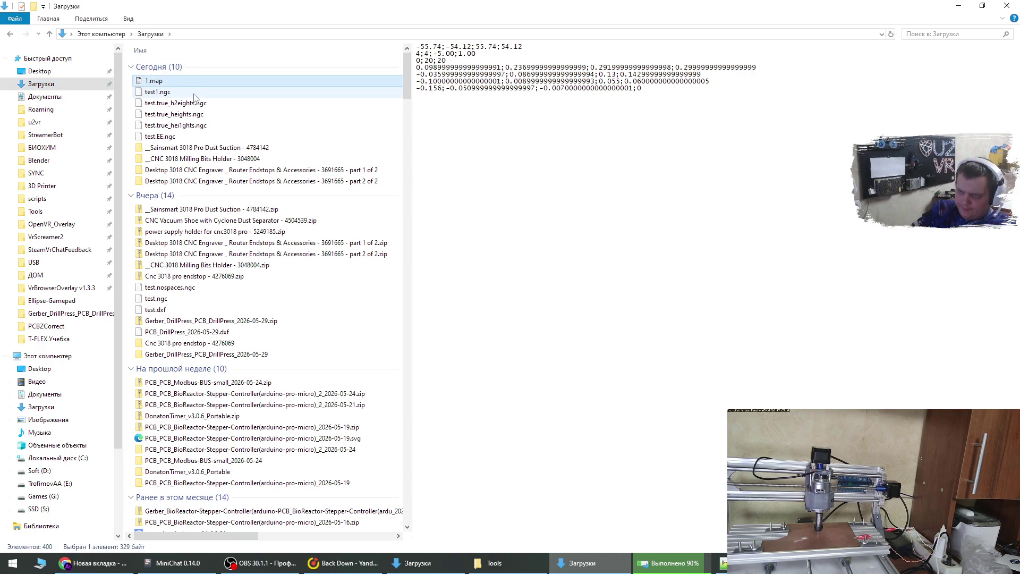
{"action": "left_click", "coordinate": [208, 91], "text": "shift"}
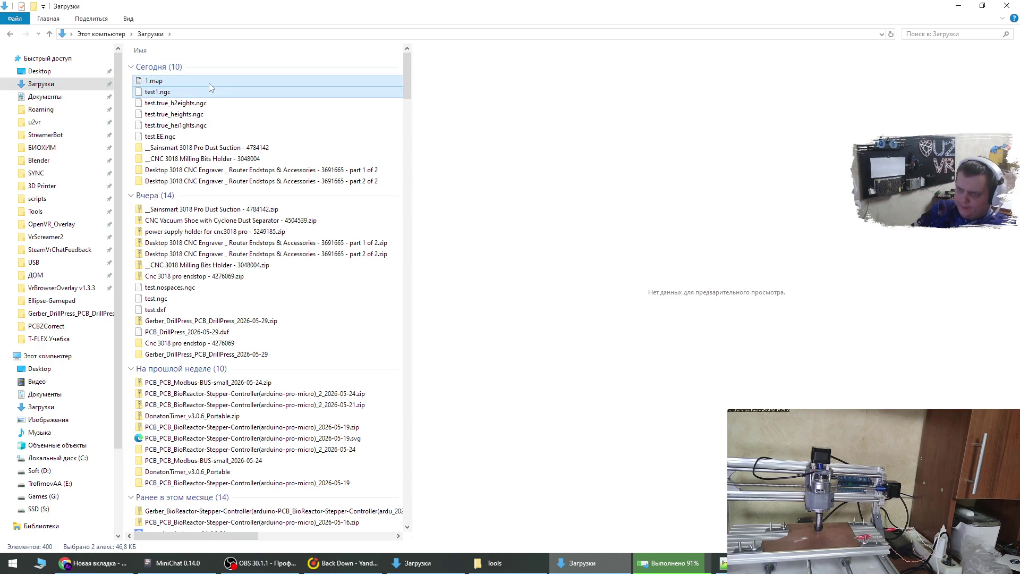
- Put both files on drive TrofimovAA (E:) and close the Explorer windows
{"action": "left_click", "coordinate": [529, 563]}
{"action": "left_click", "coordinate": [583, 563]}
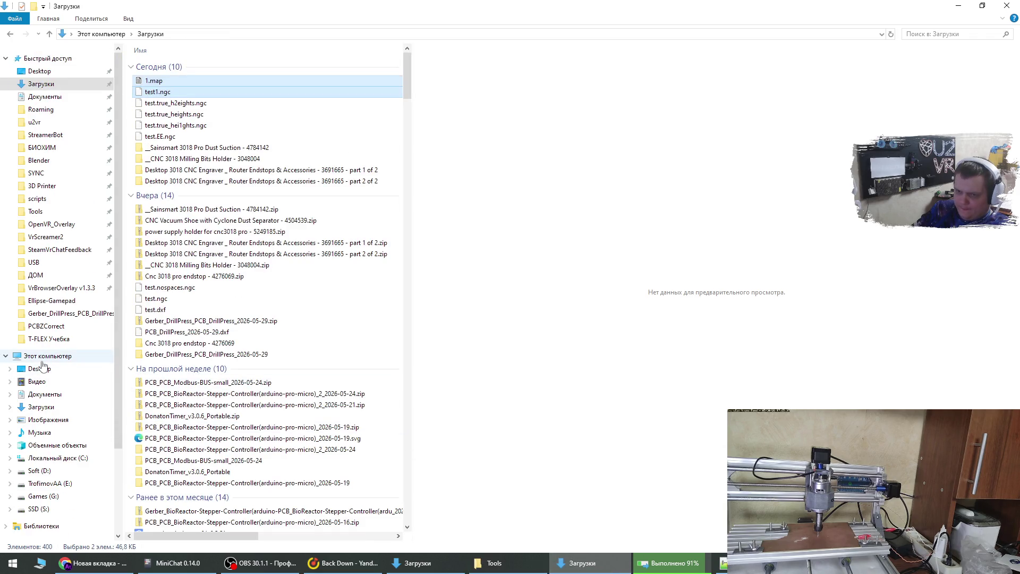
{"action": "left_click", "coordinate": [43, 356]}
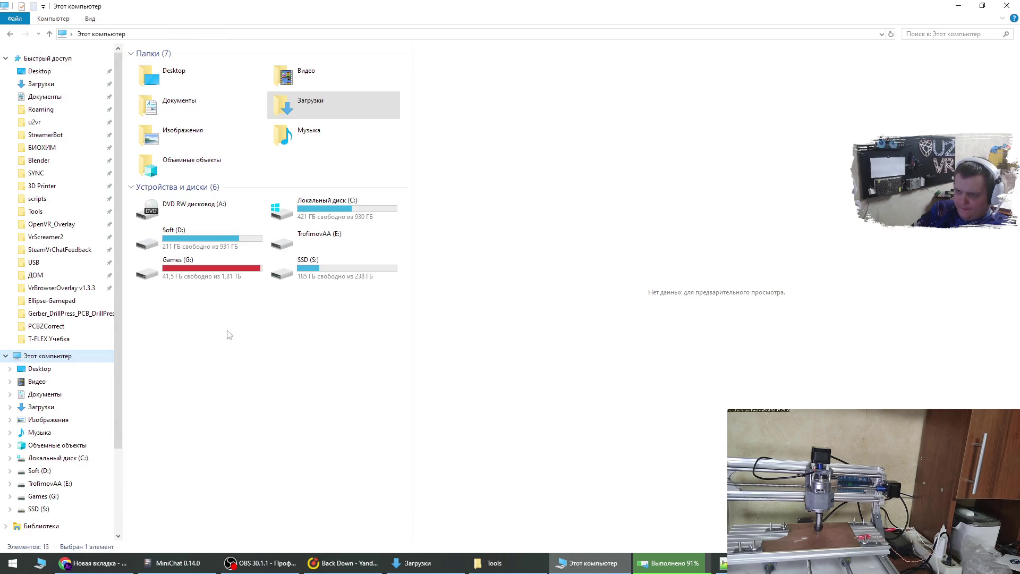
{"action": "double_click", "coordinate": [314, 233]}
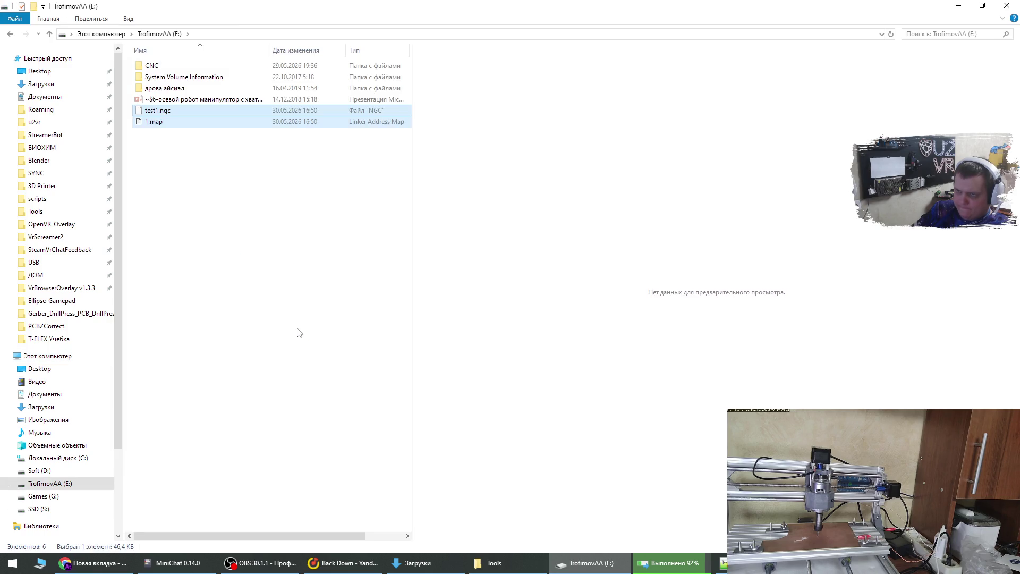
{"action": "left_click", "coordinate": [1007, 5]}
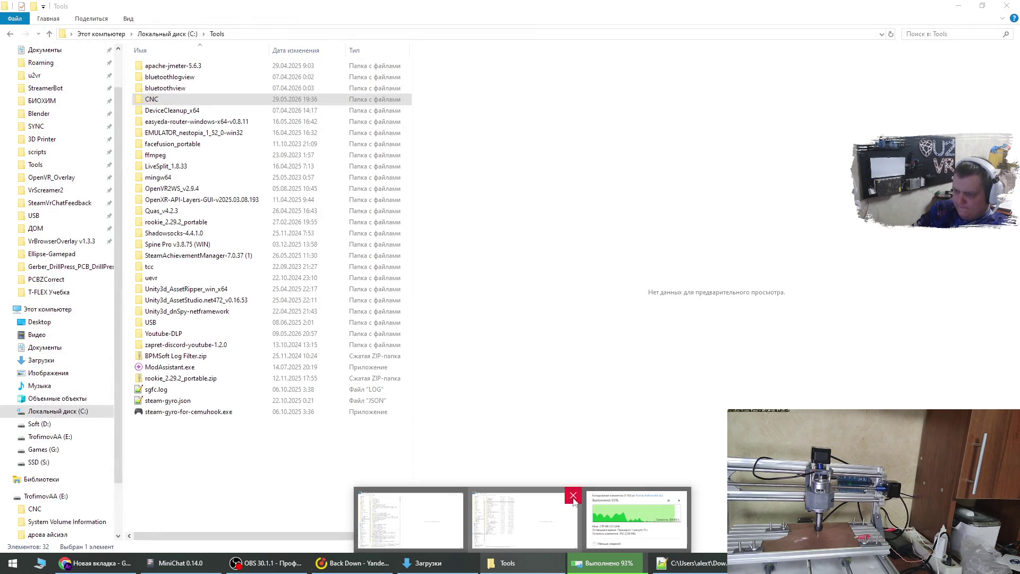
{"action": "left_click", "coordinate": [455, 495]}
{"action": "left_click", "coordinate": [474, 495]}
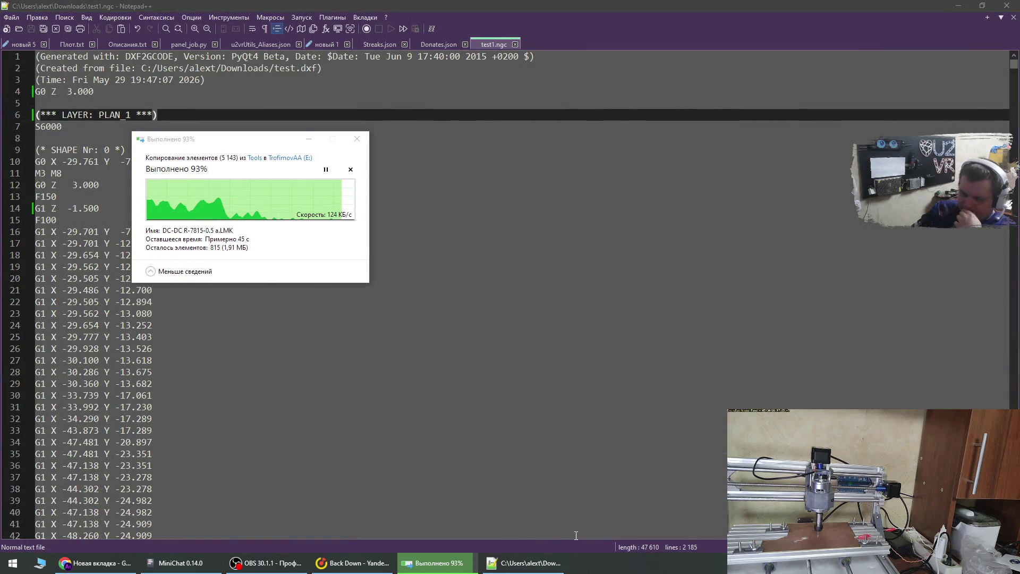
- Close Notepad++ and bring Chrome forward on a new Google tab
{"action": "left_click", "coordinate": [556, 567]}
{"action": "key", "text": "alt+F4"}
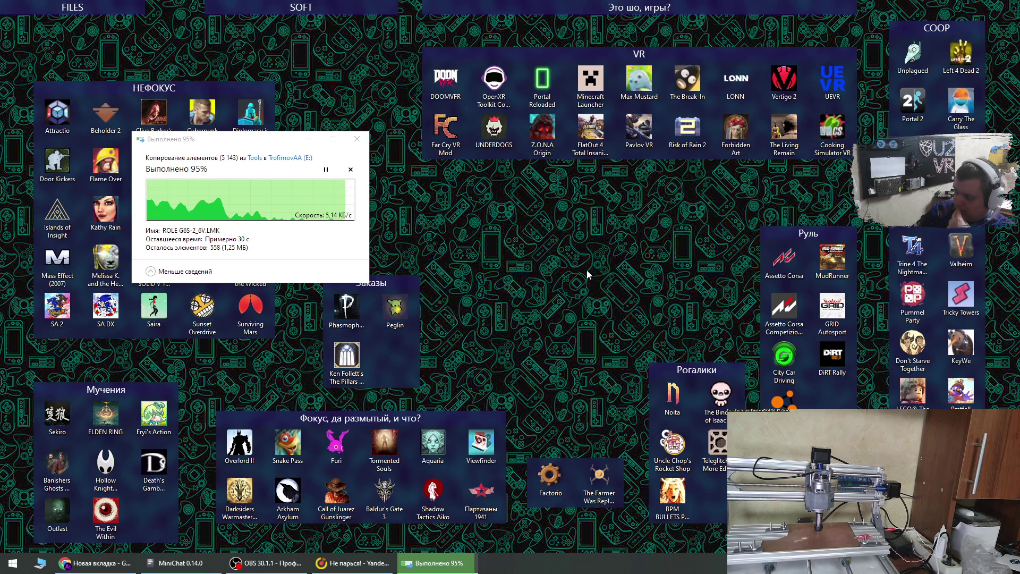
{"action": "left_click", "coordinate": [113, 565]}
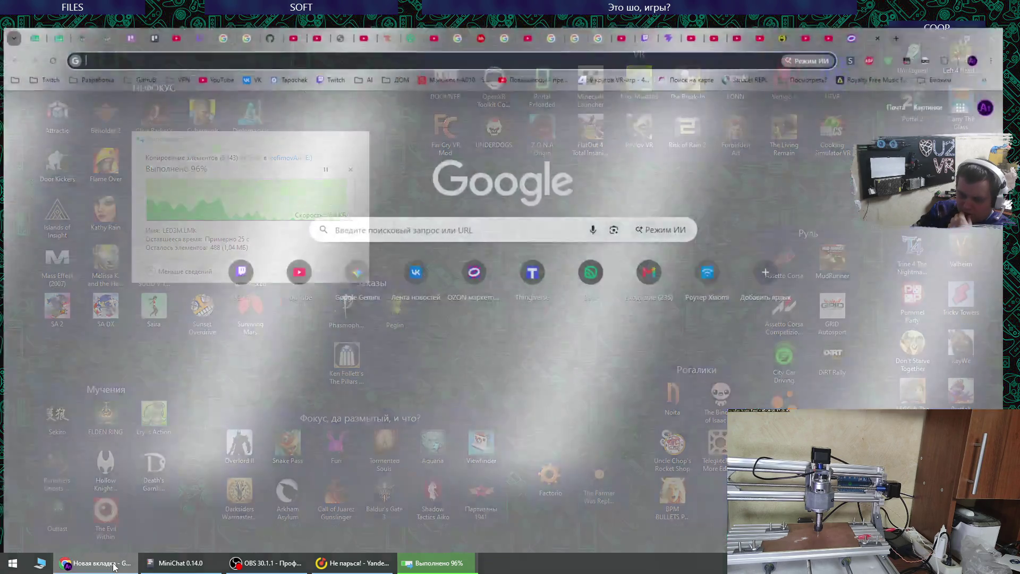
- Minimize Chrome and open File Explorer showing This PC
{"action": "left_click", "coordinate": [57, 565]}
{"action": "left_click", "coordinate": [40, 564]}
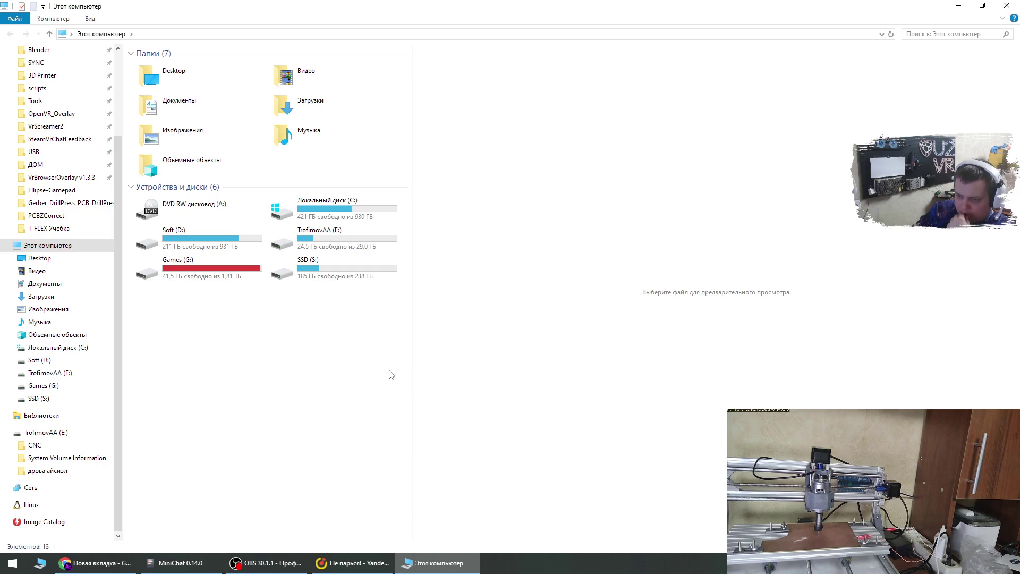
- Launch Grblcontrol (Candle).exe from C:\Tools\CNC\3018PRO1.1\software\GRBL\Grblcontrol(Candle_1.1.7)
{"action": "left_click", "coordinate": [37, 100]}
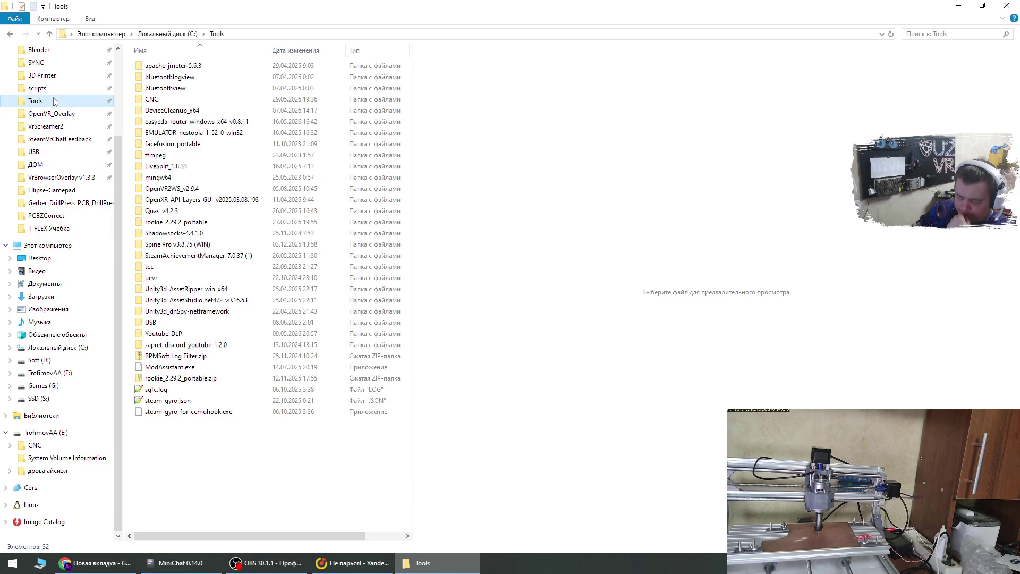
{"action": "double_click", "coordinate": [202, 100]}
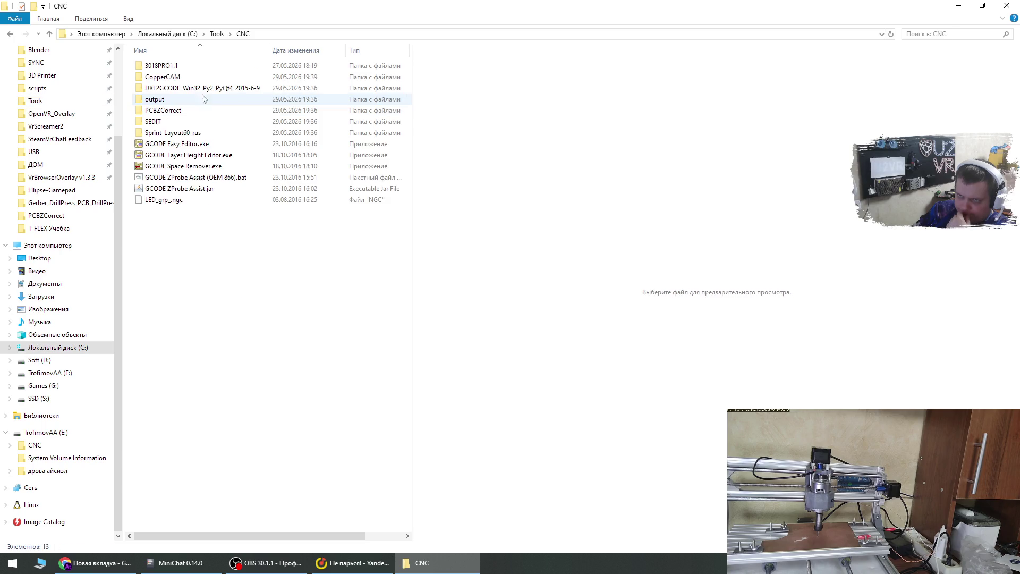
{"action": "double_click", "coordinate": [201, 66]}
{"action": "double_click", "coordinate": [180, 77]}
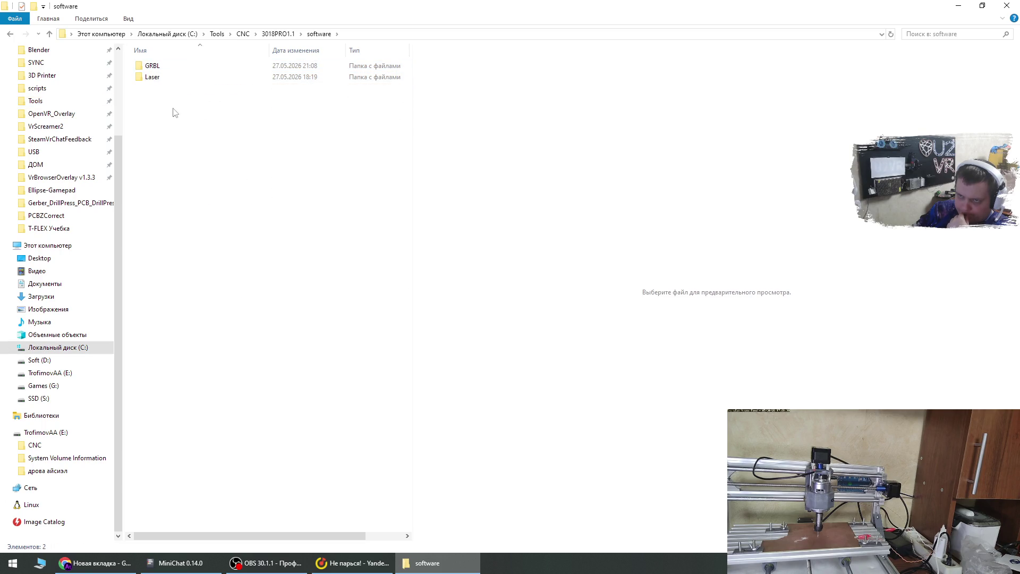
{"action": "double_click", "coordinate": [153, 66]}
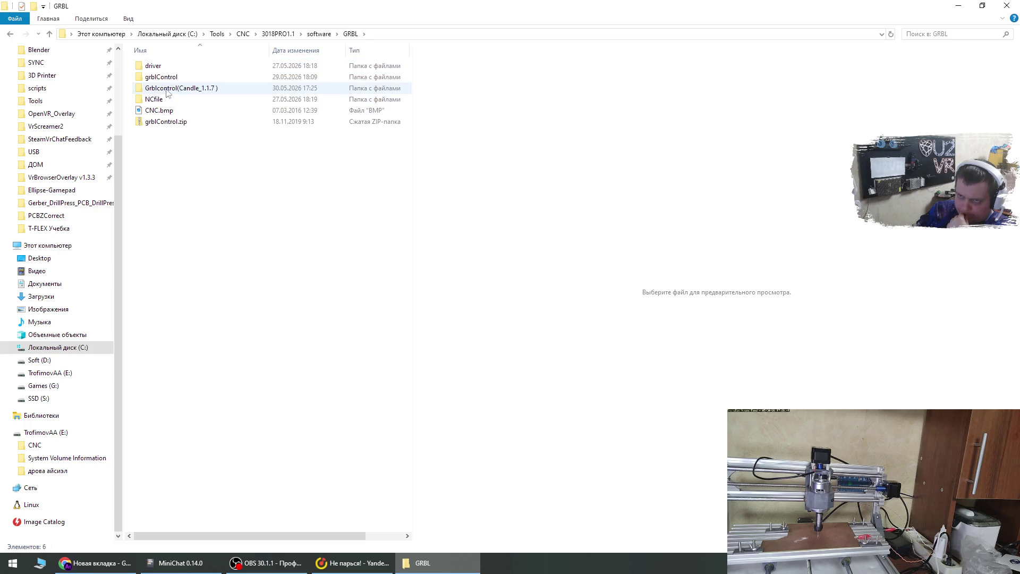
{"action": "double_click", "coordinate": [167, 89]}
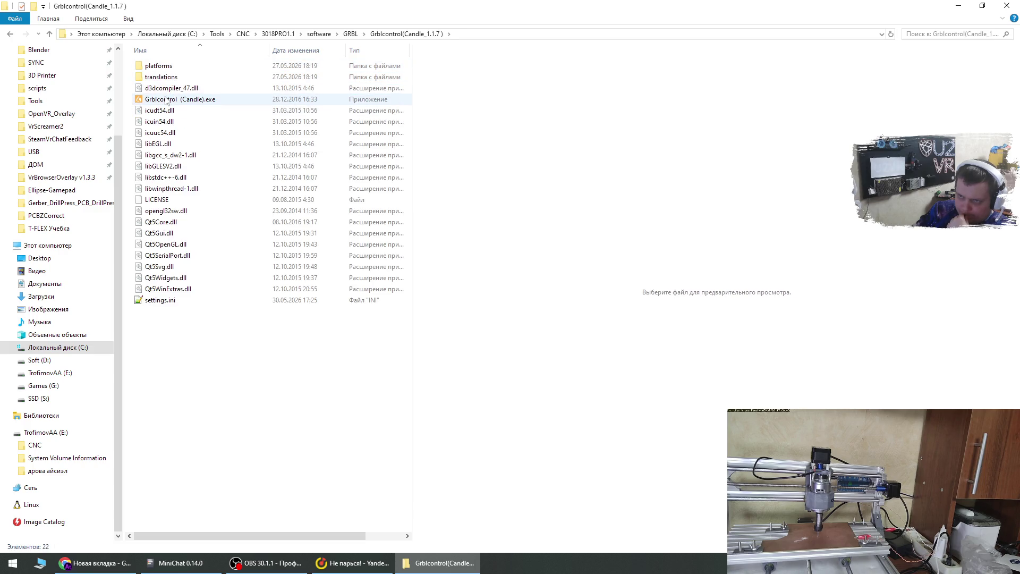
{"action": "double_click", "coordinate": [167, 100]}
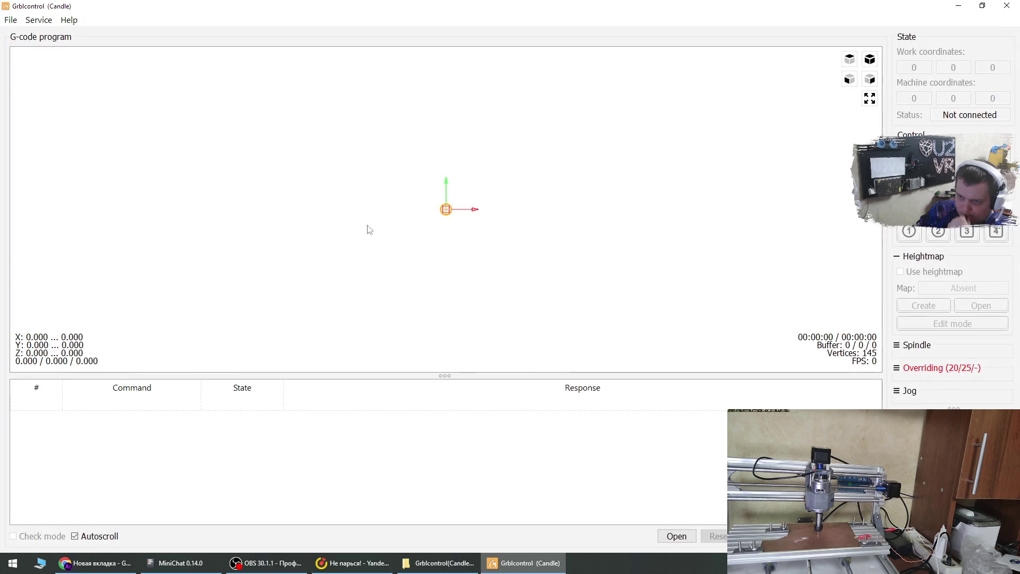
- Load test1.ngc into Candle through File > Open
{"action": "left_click", "coordinate": [11, 19]}
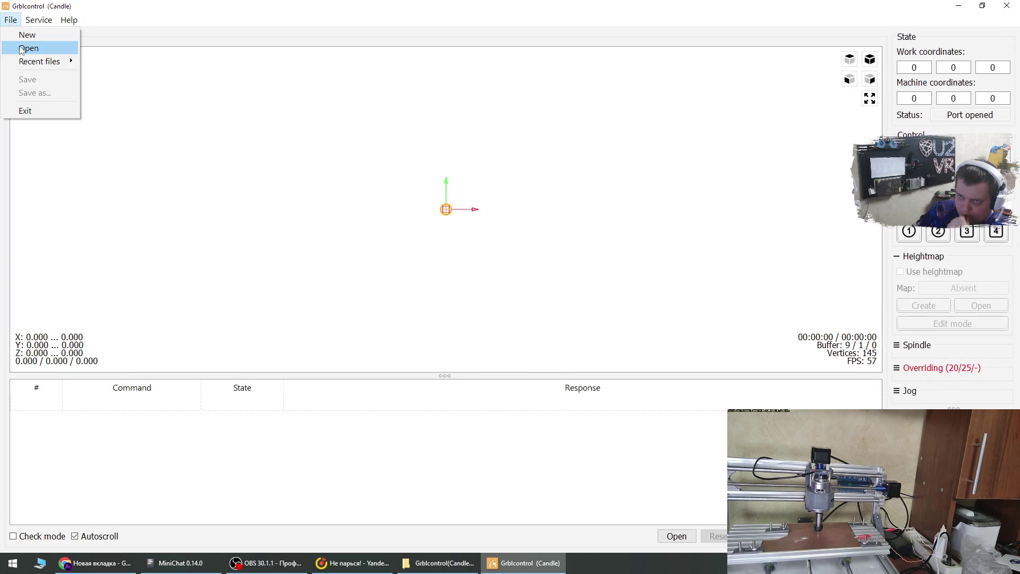
{"action": "left_click", "coordinate": [21, 49]}
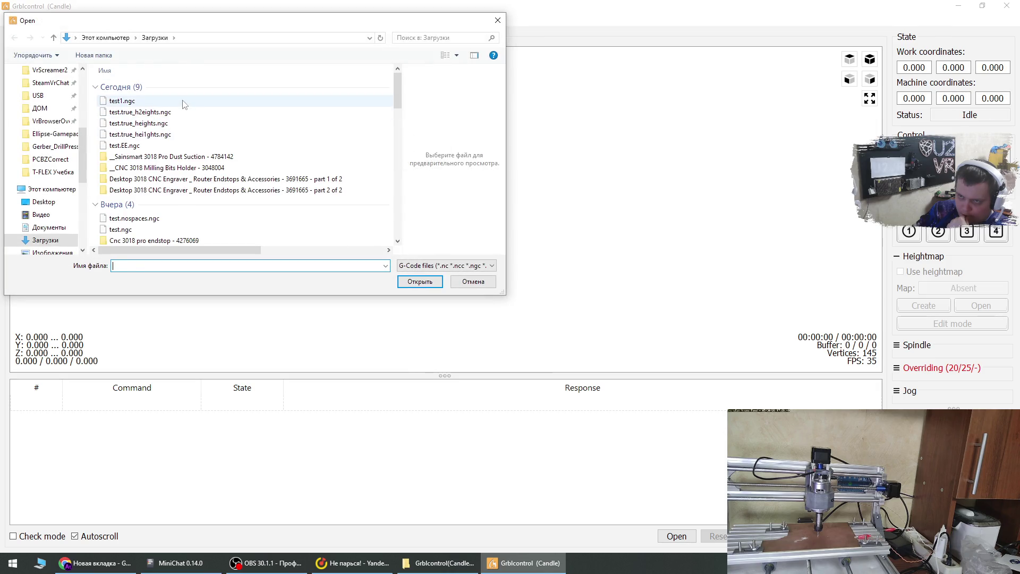
{"action": "double_click", "coordinate": [183, 102]}
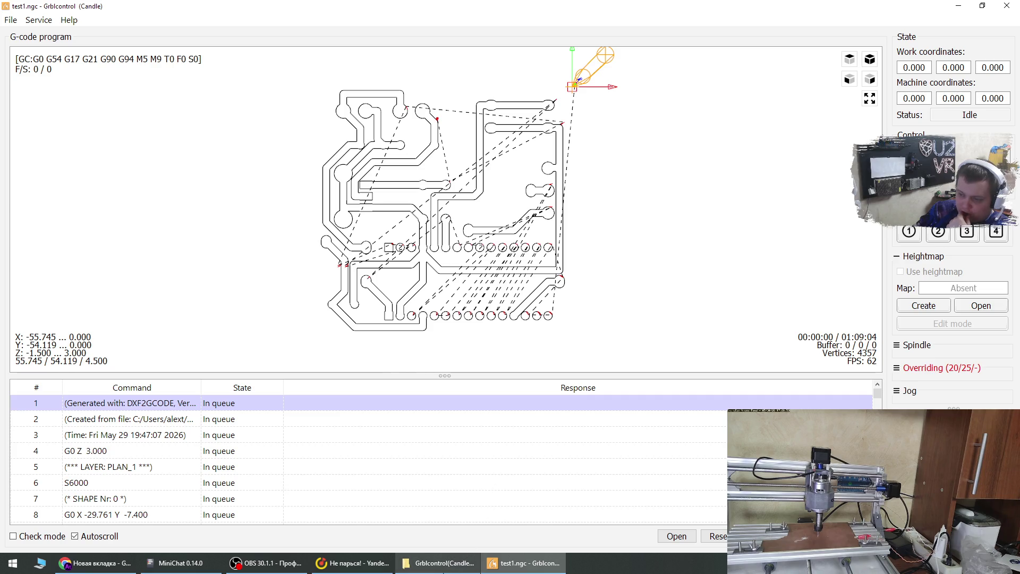
- Load test.ngc in place of test1.ngc and start editing line 4's command
{"action": "left_click", "coordinate": [11, 19]}
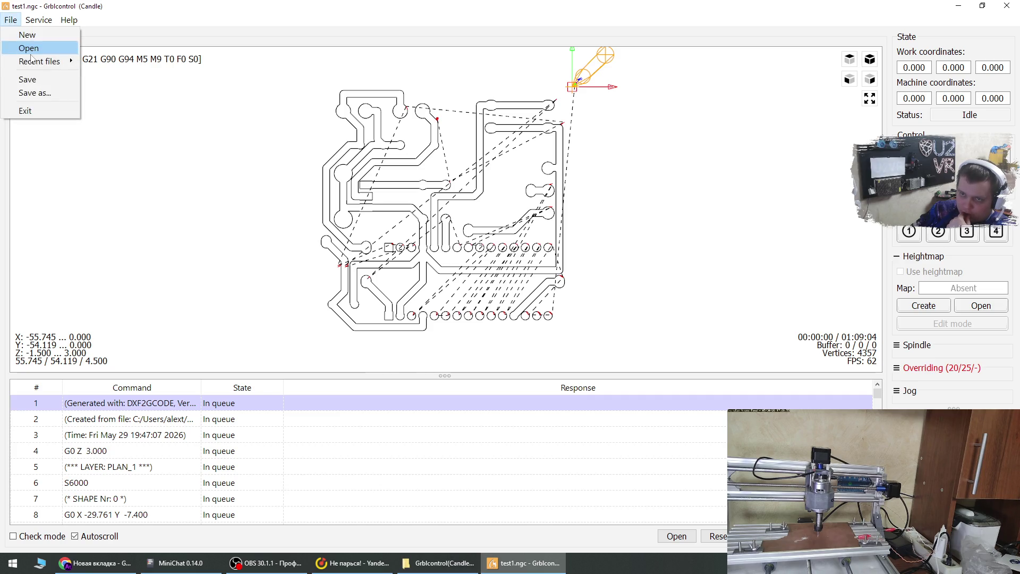
{"action": "mouse_move", "coordinate": [37, 61]}
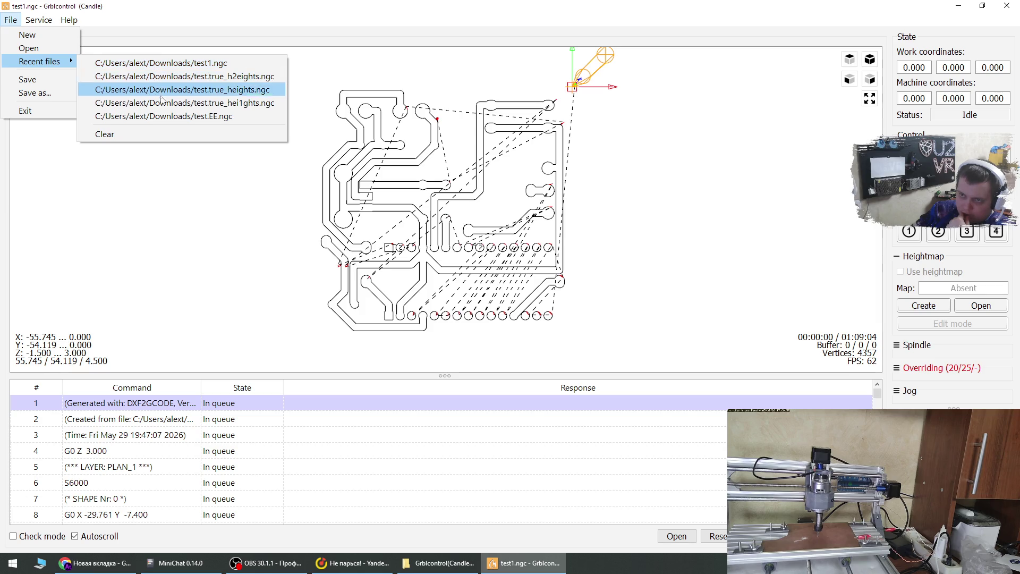
{"action": "left_click", "coordinate": [51, 53]}
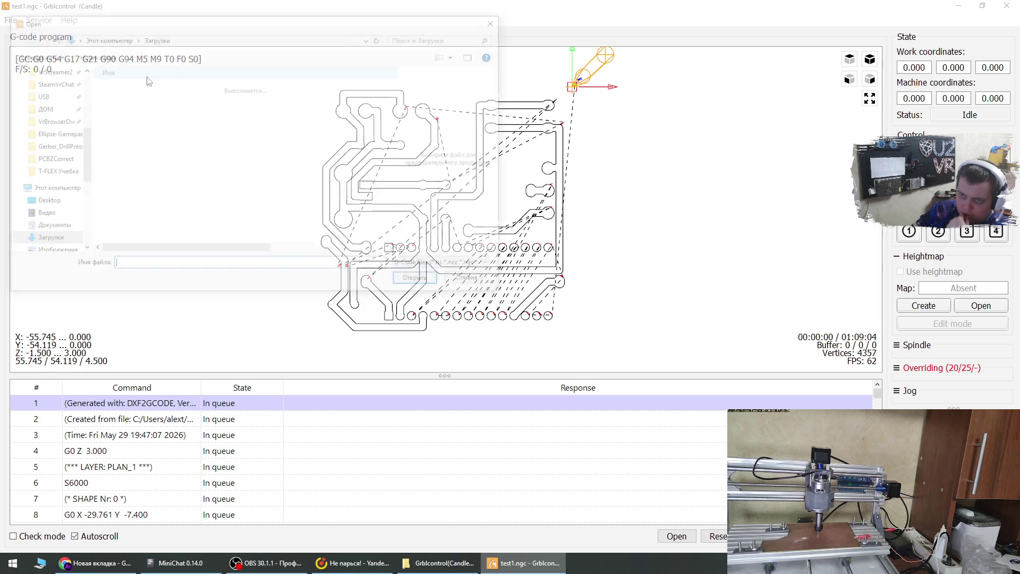
{"action": "double_click", "coordinate": [121, 229]}
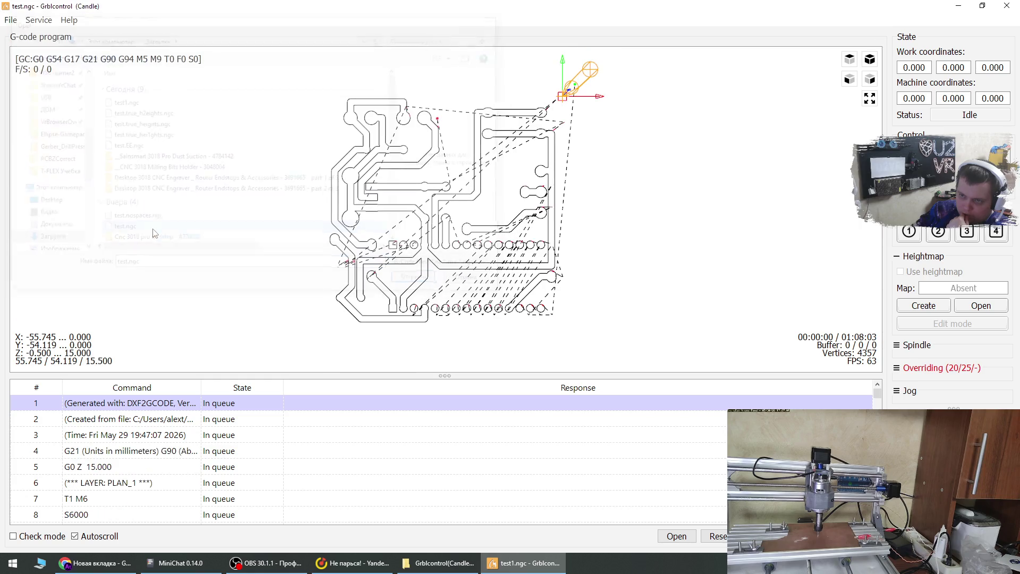
{"action": "double_click", "coordinate": [129, 455]}
{"action": "left_click", "coordinate": [147, 452]}
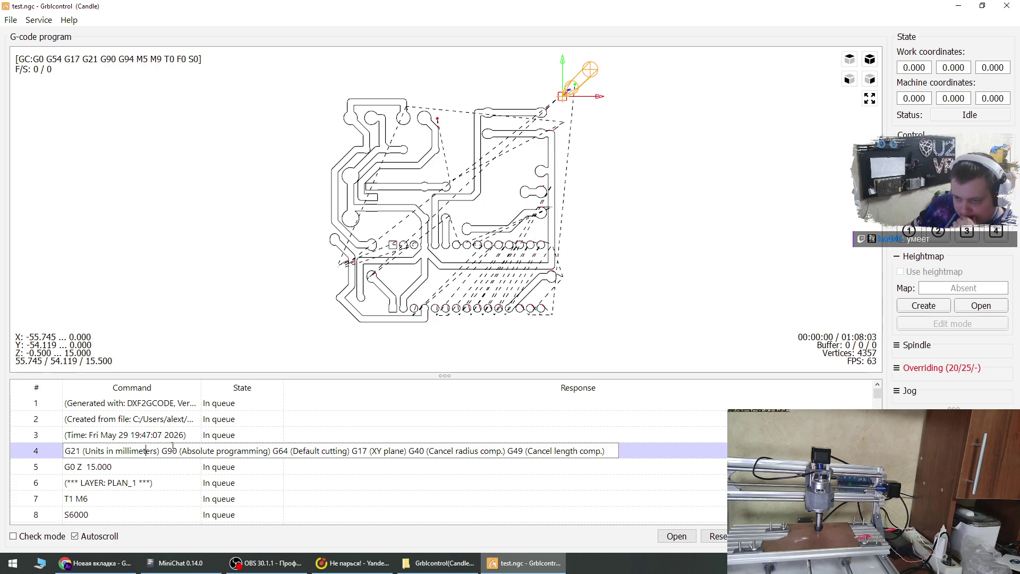
- Strip G21 and G64–G49 from line 4, leaving 'G90 (Absolute programming)', then delete the T1 M6 line
{"action": "left_click_drag", "start_coordinate": [161, 451], "coordinate": [61, 451]}
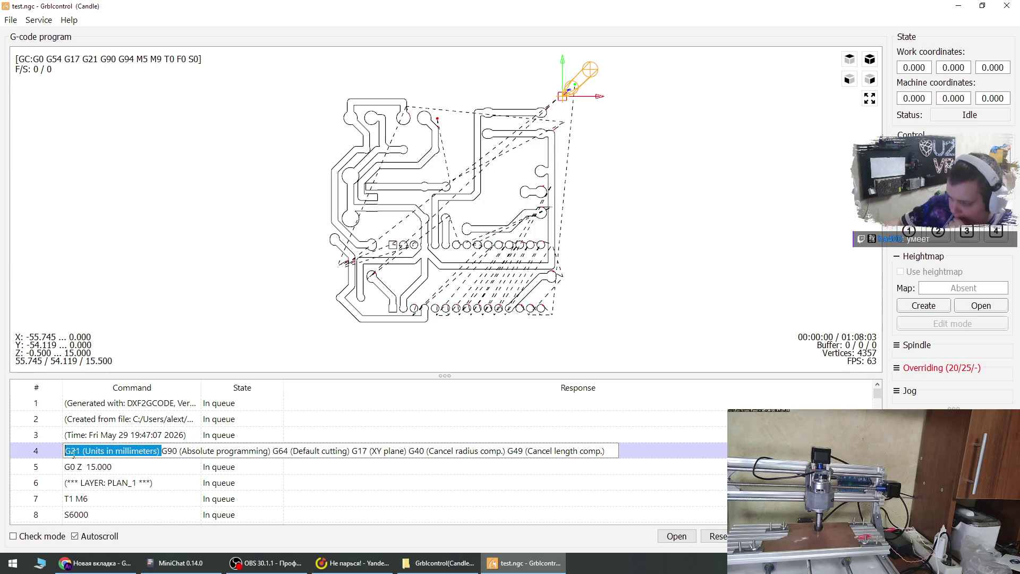
{"action": "key", "text": "BackSpace"}
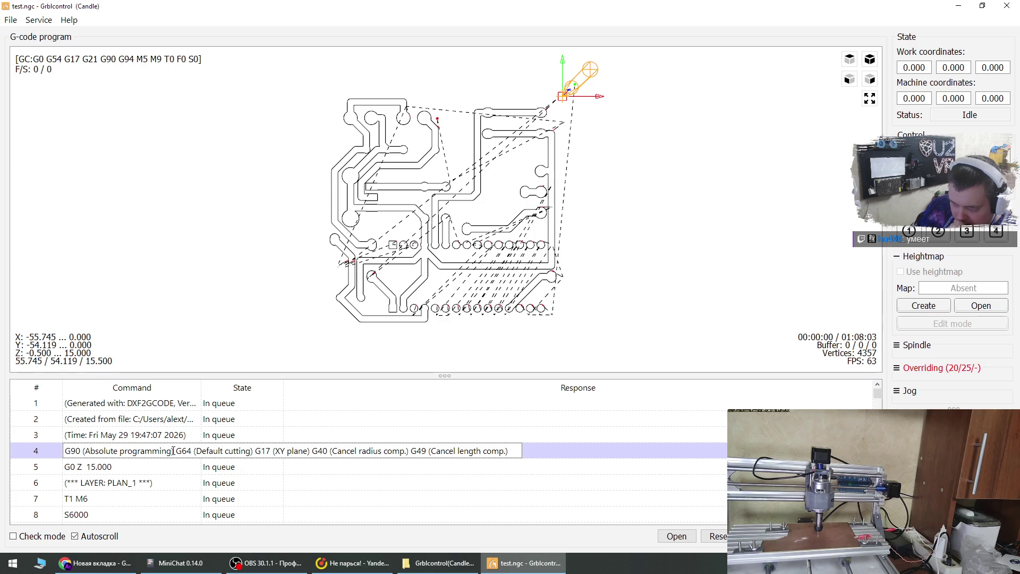
{"action": "left_click_drag", "start_coordinate": [174, 451], "coordinate": [516, 449]}
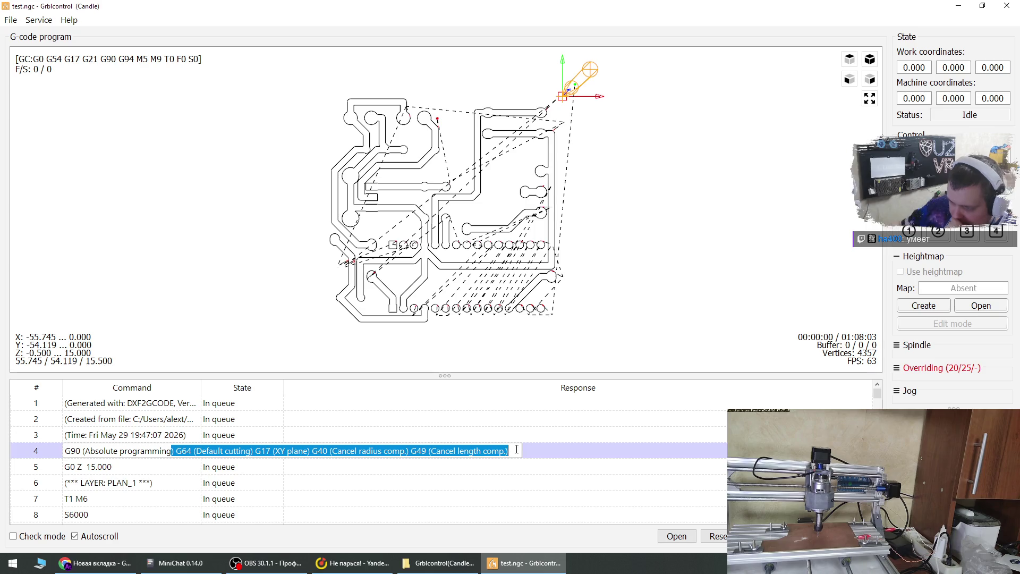
{"action": "key", "text": "BackSpace"}
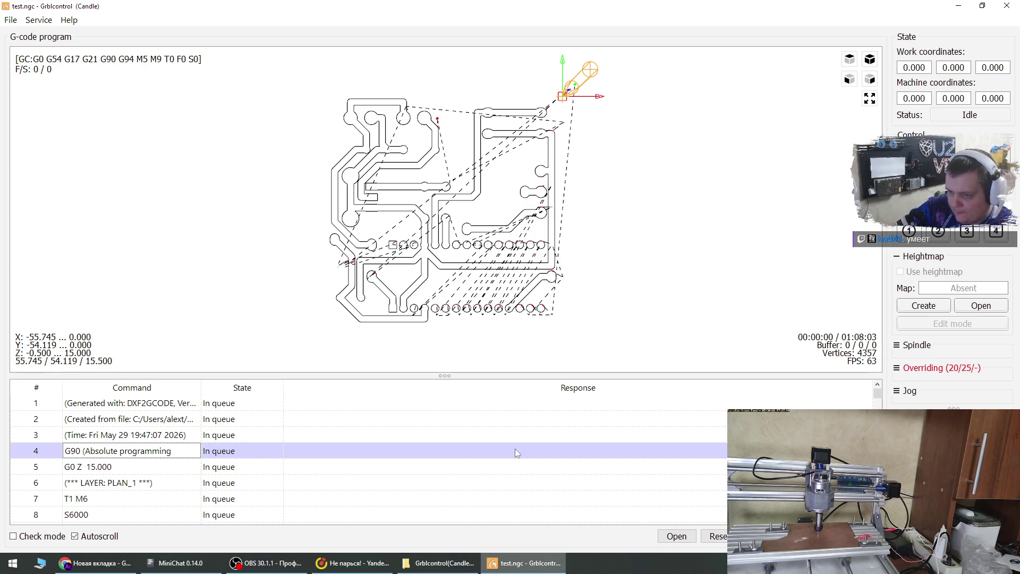
{"action": "type", "text": ")"}
{"action": "left_click", "coordinate": [189, 440]}
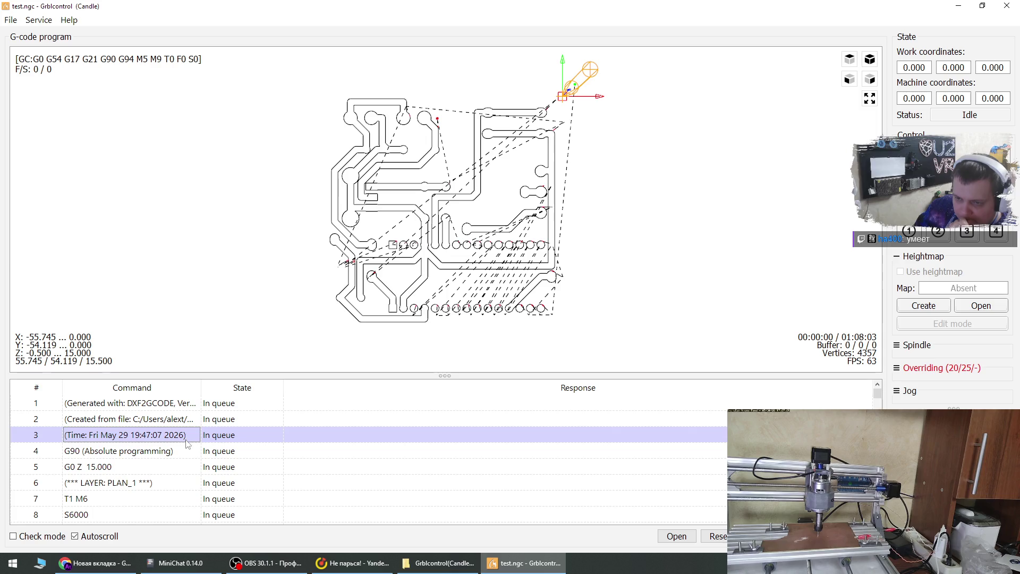
{"action": "left_click", "coordinate": [120, 500]}
{"action": "key", "text": "Delete"}
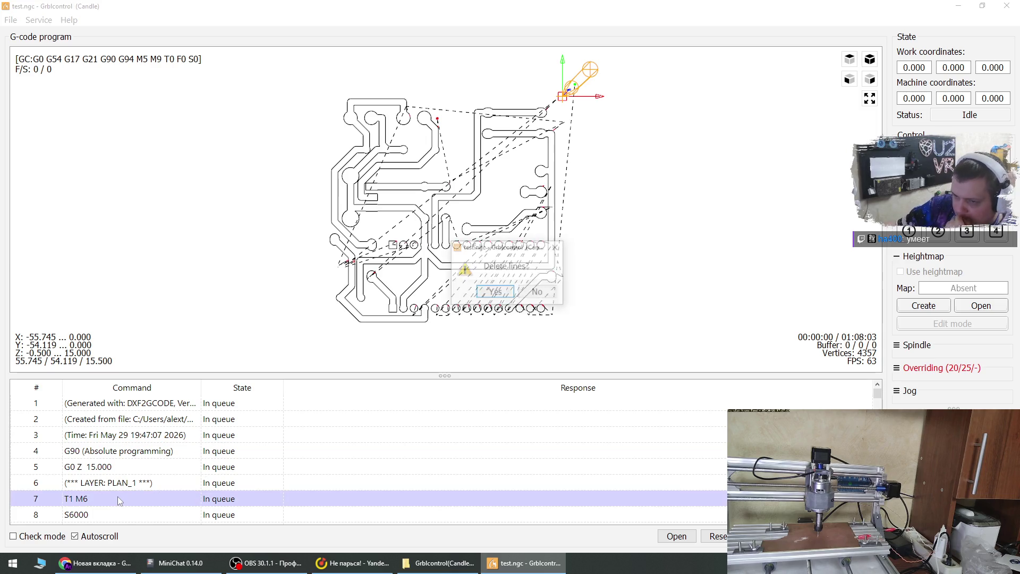
- Confirm the T1 M6 deletion, load the 1.map heightmap and tick Use heightmap
{"action": "left_click", "coordinate": [495, 293]}
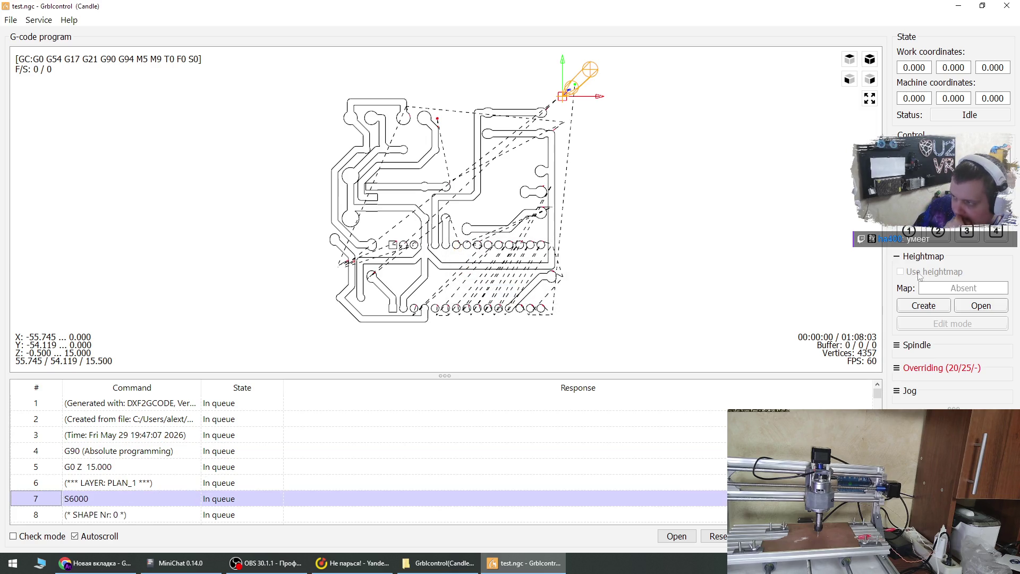
{"action": "left_click", "coordinate": [981, 306]}
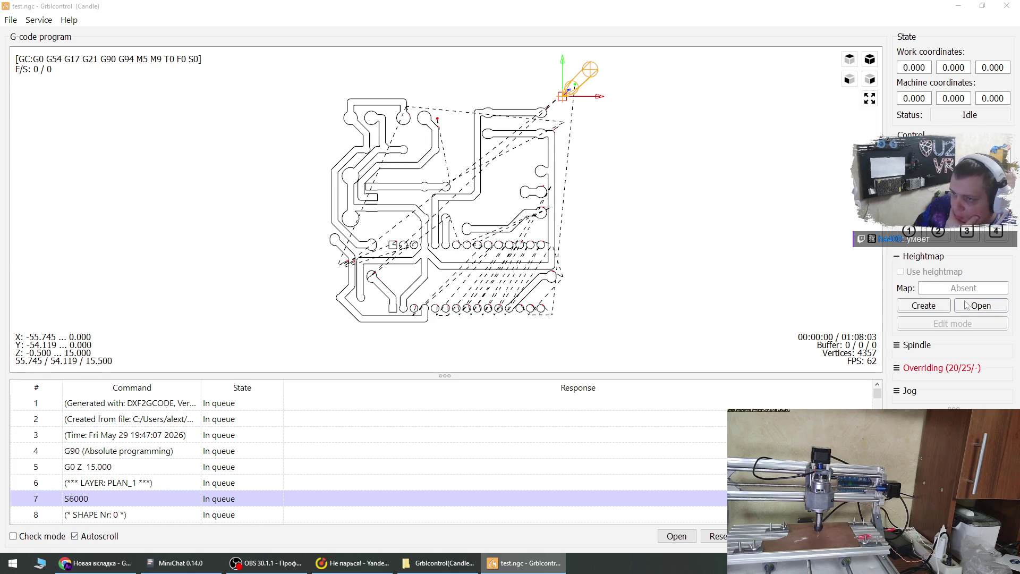
{"action": "left_click", "coordinate": [164, 104]}
{"action": "double_click", "coordinate": [164, 104]}
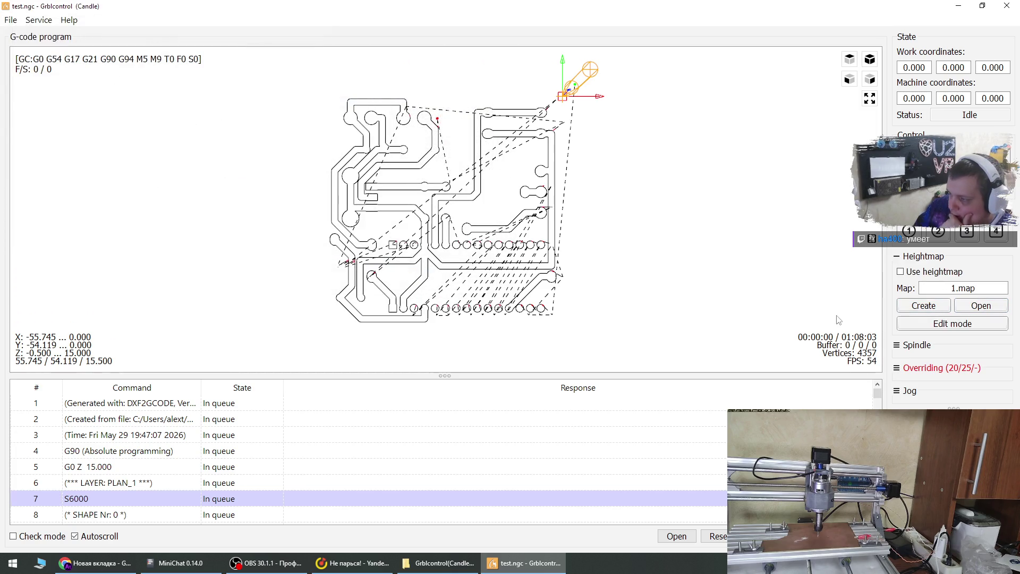
{"action": "left_click", "coordinate": [900, 273]}
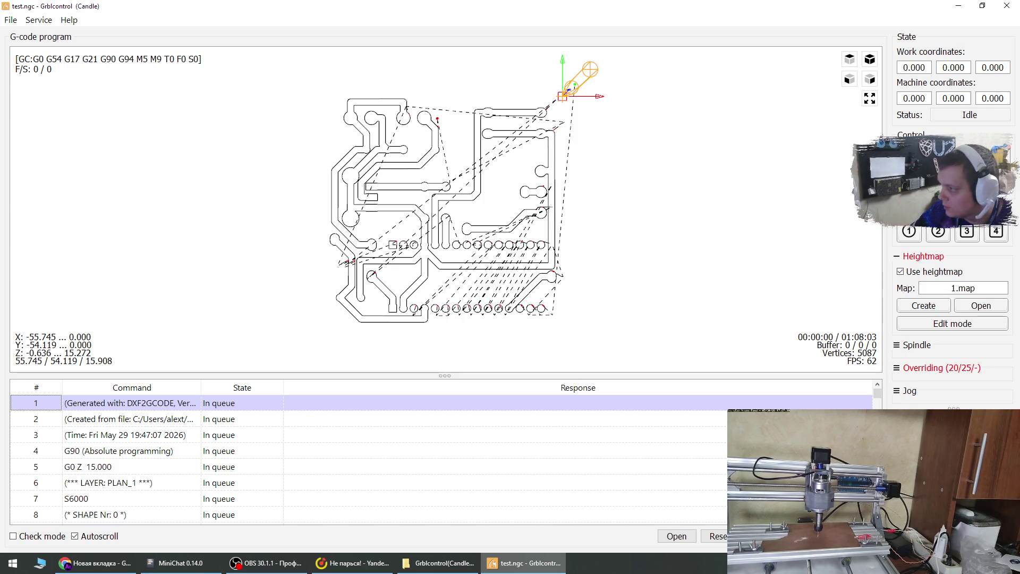
- Rotate the toolpath to a low side view and Send test.ngc with the heightmap applied
{"action": "left_click_drag", "start_coordinate": [555, 270], "coordinate": [559, 277]}
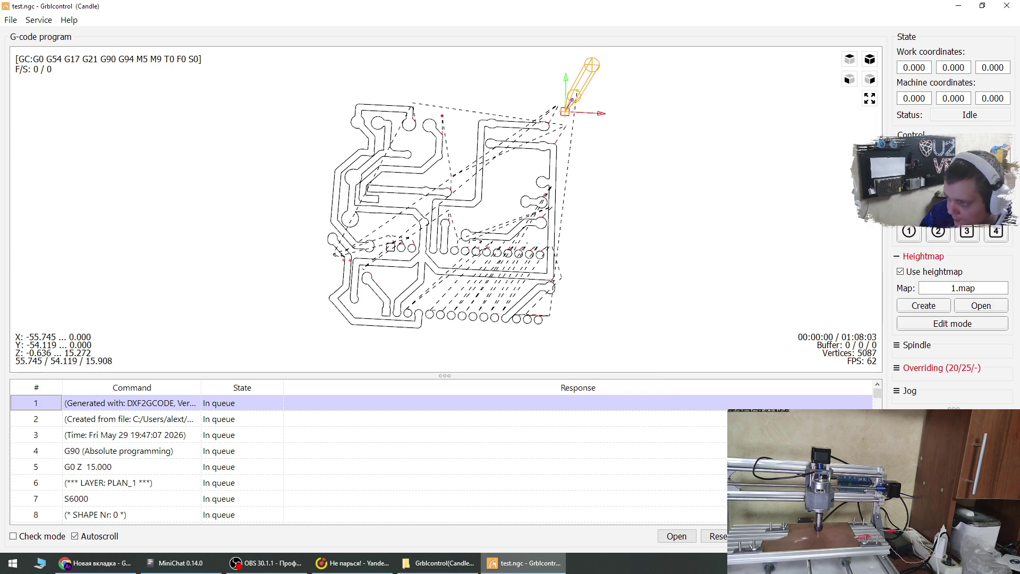
{"action": "left_click_drag", "start_coordinate": [676, 352], "coordinate": [631, 215]}
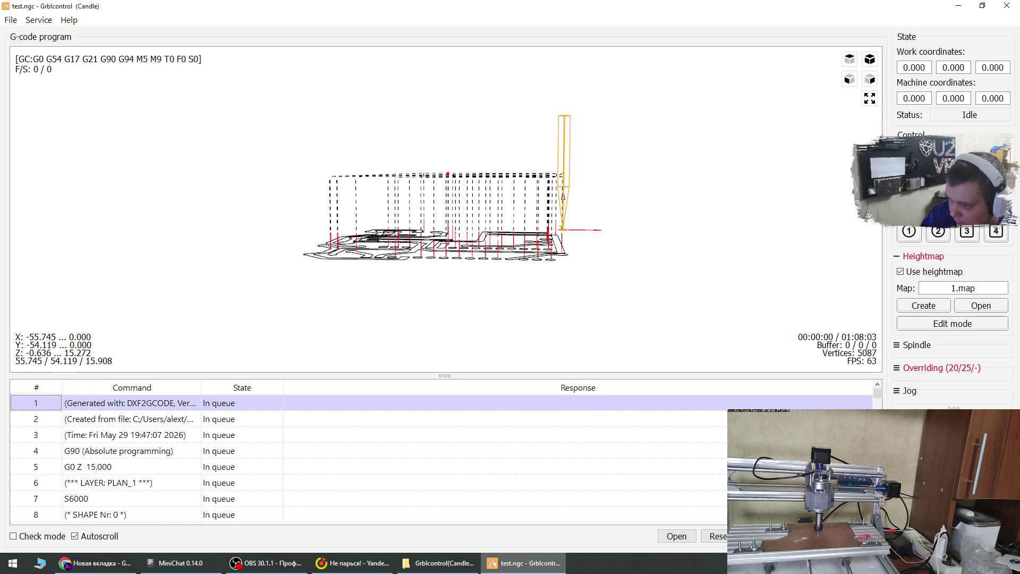
{"action": "left_click", "coordinate": [760, 536]}
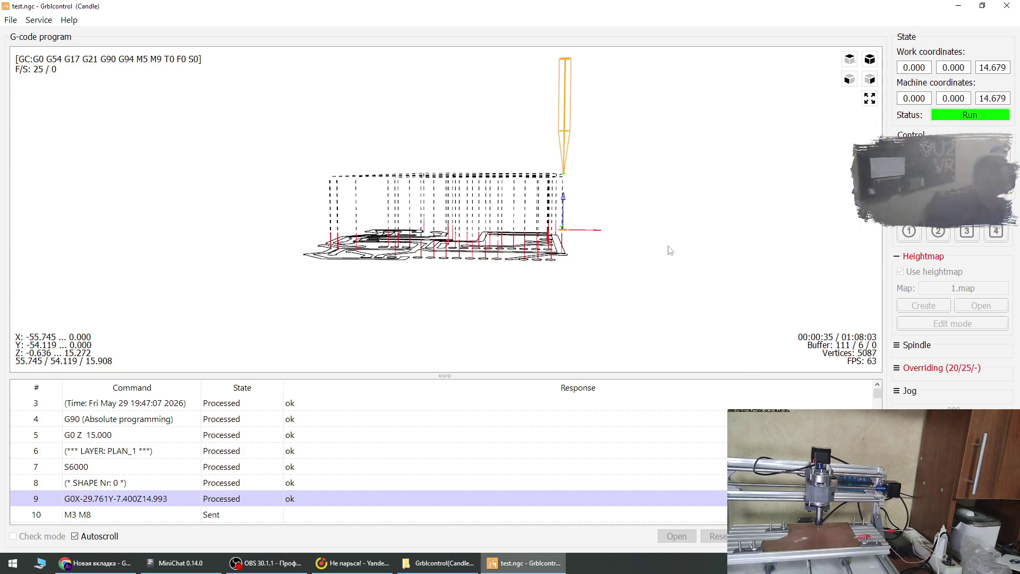
- Tilt the toolpath view slightly as the job reaches line 45, cutting at Z -0.483
{"action": "left_click_drag", "start_coordinate": [671, 255], "coordinate": [671, 258]}
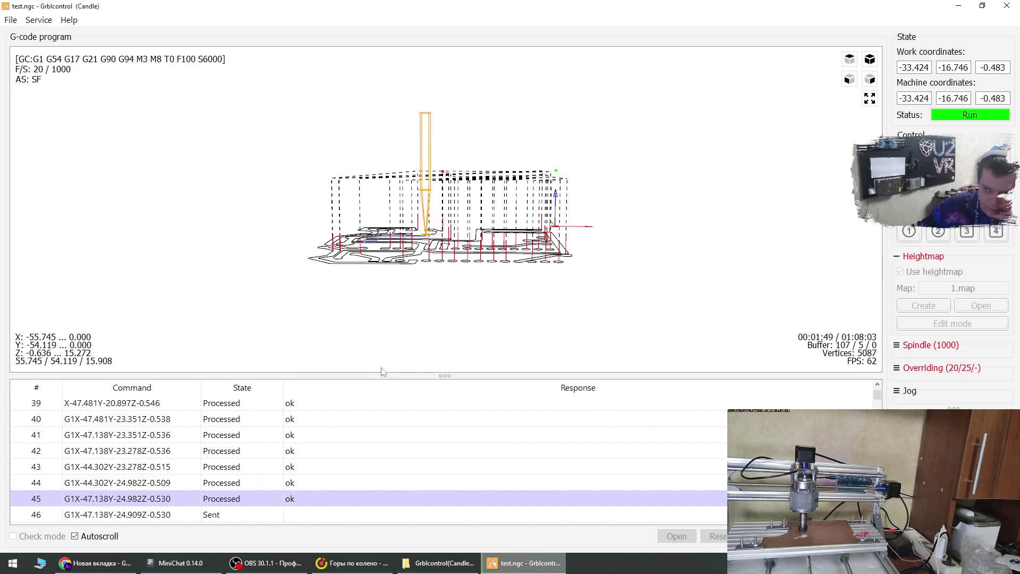
- Rotate the view to a top-down oblique angle to watch the traces being engraved
{"action": "mouse_move", "coordinate": [384, 371]}
{"action": "left_mouse_down"}
{"action": "mouse_move", "coordinate": [444, 353]}
{"action": "mouse_move", "coordinate": [438, 365]}
{"action": "mouse_move", "coordinate": [435, 357]}
{"action": "left_mouse_up"}
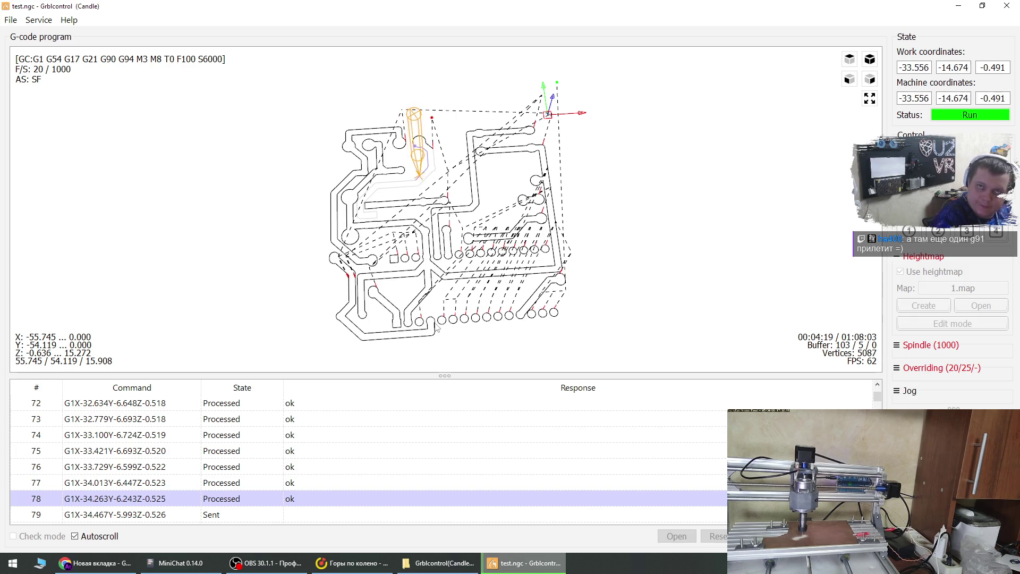
- Open test.ngc from Загрузки (Downloads) in Notepad++ via its right-click menu
{"action": "left_click", "coordinate": [39, 563]}
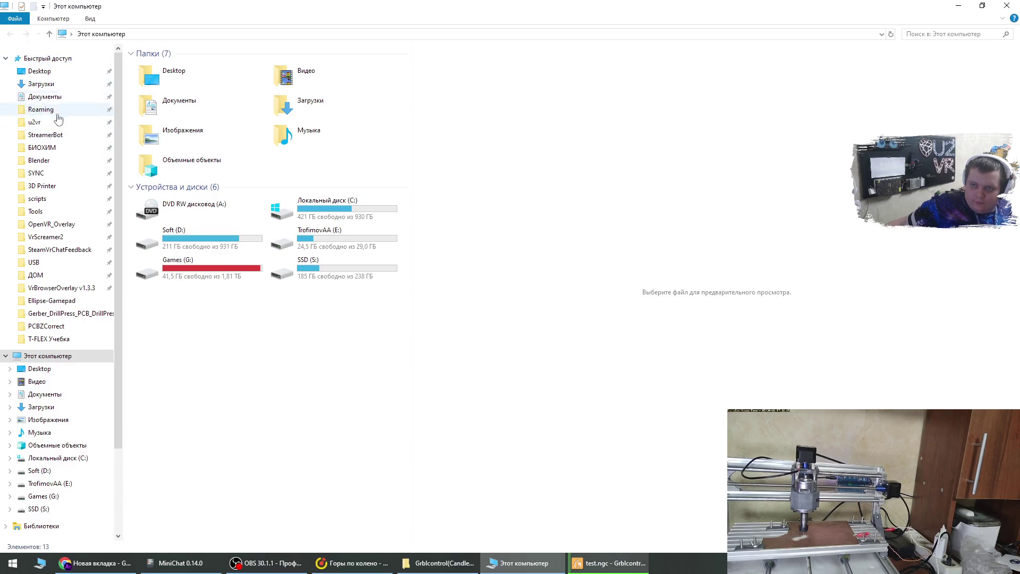
{"action": "left_click", "coordinate": [41, 84]}
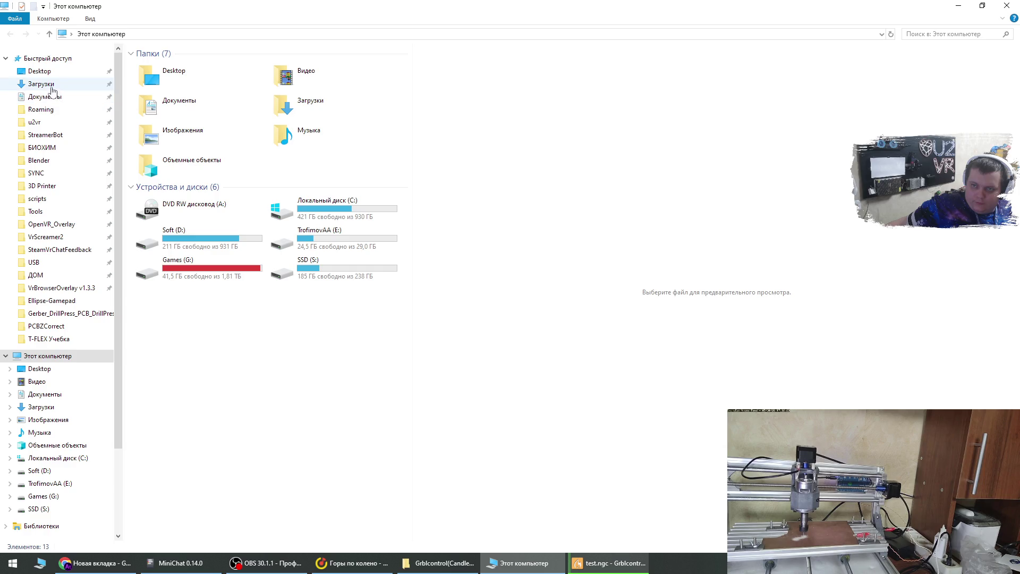
{"action": "right_click", "coordinate": [167, 92]}
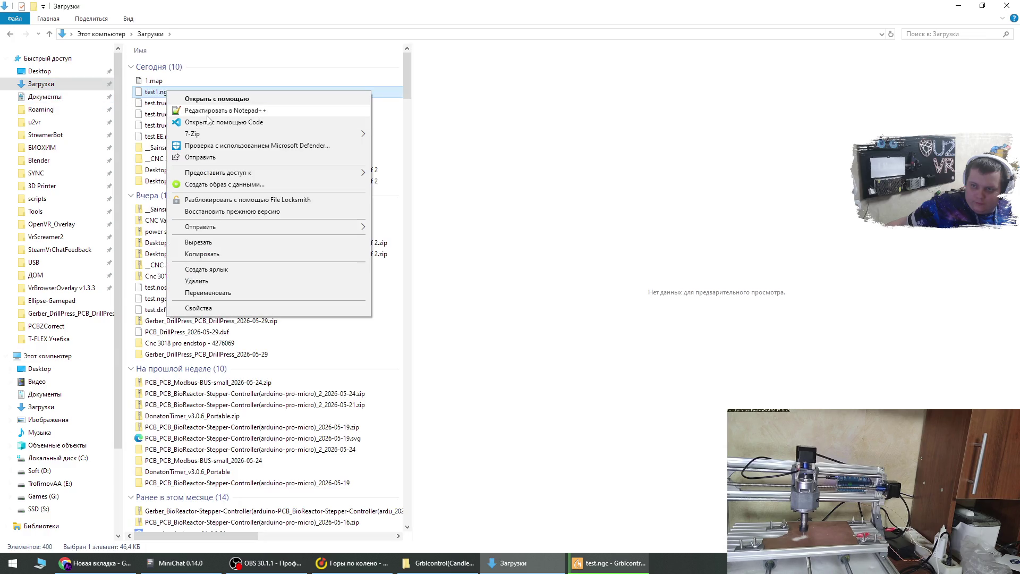
{"action": "left_click", "coordinate": [147, 123]}
{"action": "right_click", "coordinate": [170, 295]}
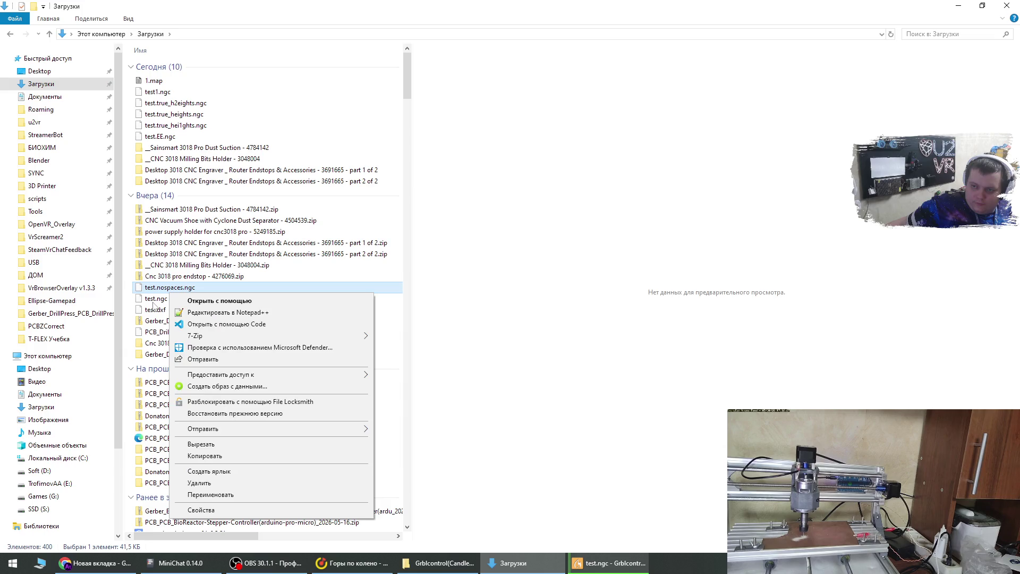
{"action": "right_click", "coordinate": [154, 302]}
{"action": "left_click", "coordinate": [175, 322]}
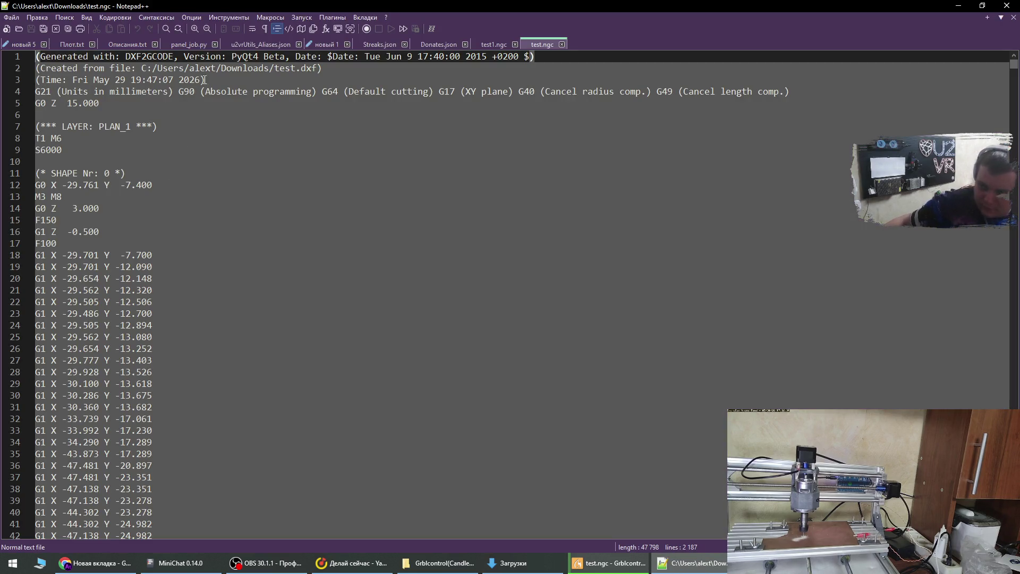
- Search test.ngc for occurrences of G90, starting from line 4
{"action": "double_click", "coordinate": [185, 92]}
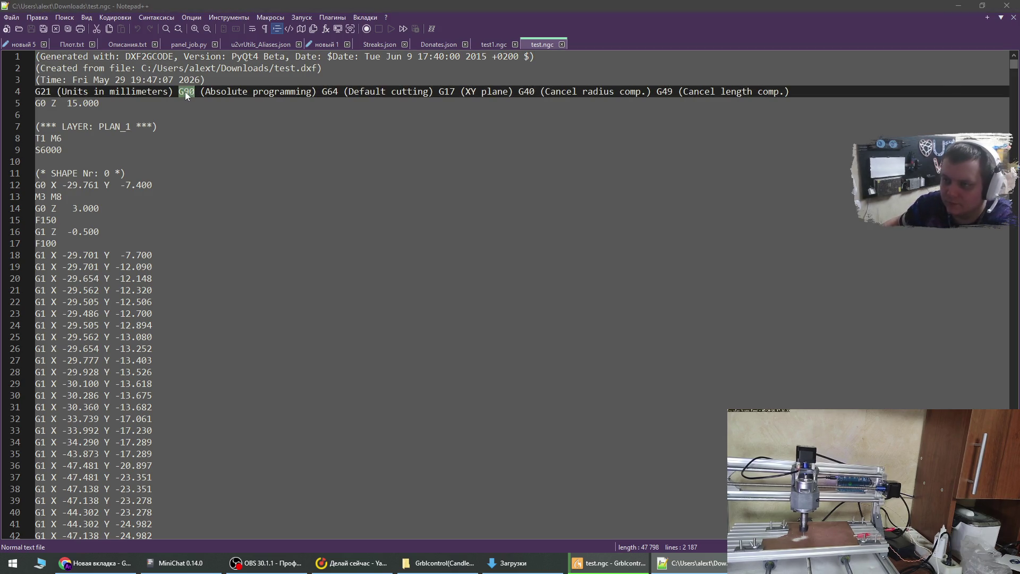
{"action": "key", "text": "ctrl+f"}
{"action": "left_click", "coordinate": [888, 112]}
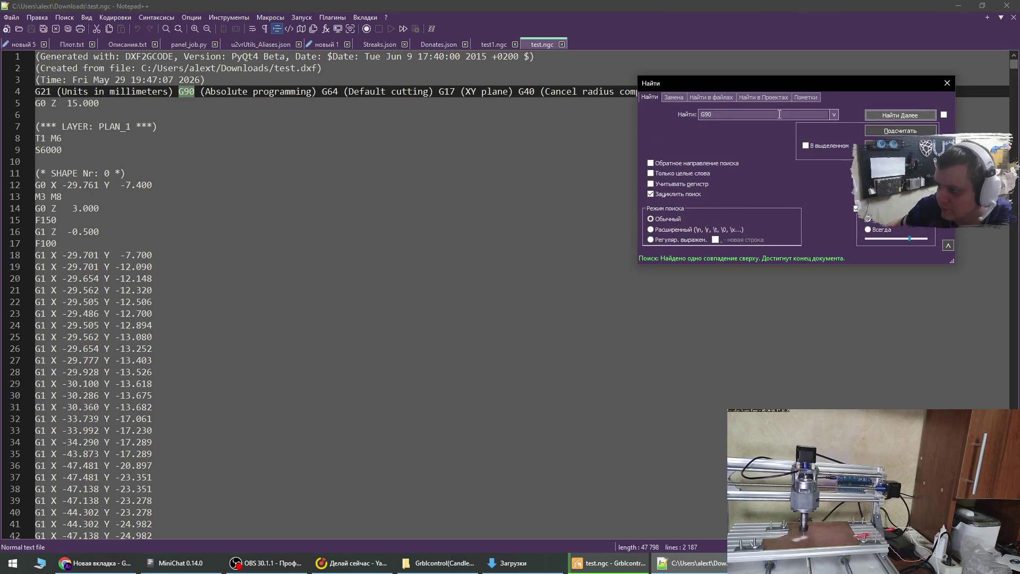
{"action": "left_click", "coordinate": [714, 114]}
- Search the file for G91 to confirm it is absent, then return to Candle
{"action": "key", "text": "BackSpace"}
{"action": "type", "text": "1"}
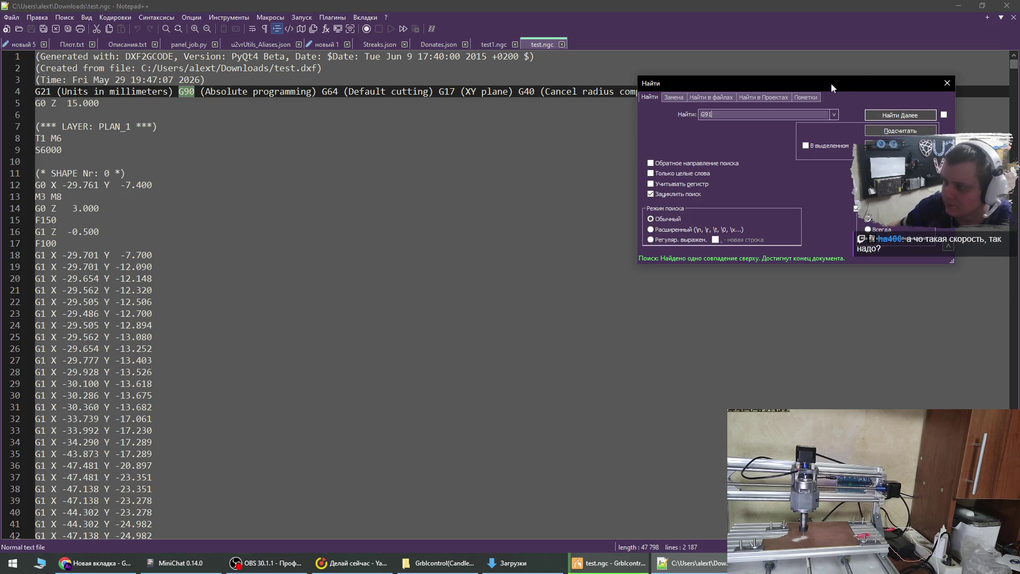
{"action": "left_click", "coordinate": [885, 113]}
{"action": "left_click", "coordinate": [947, 83]}
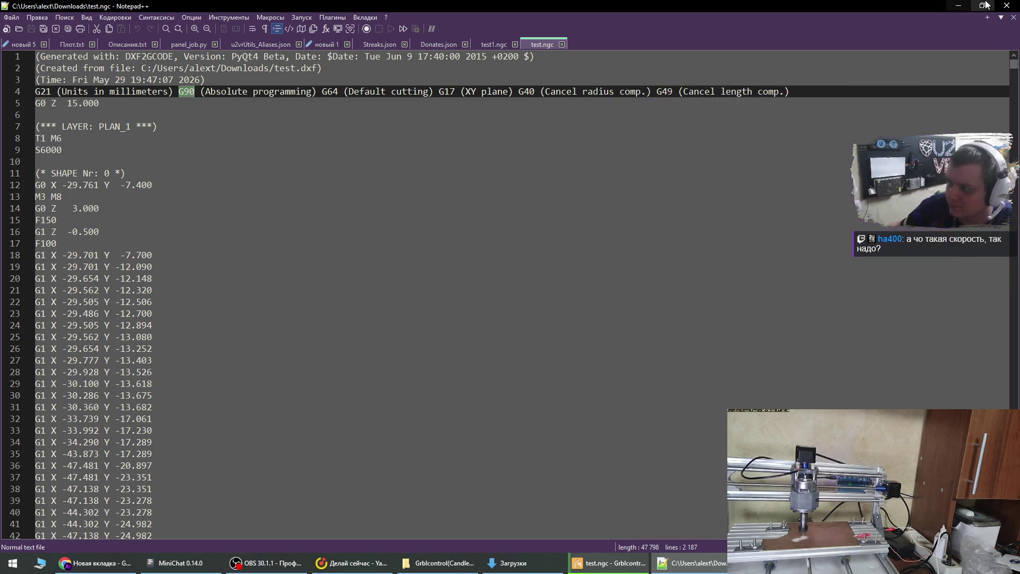
{"action": "key", "text": "alt+Tab"}
{"action": "left_click", "coordinate": [610, 563]}
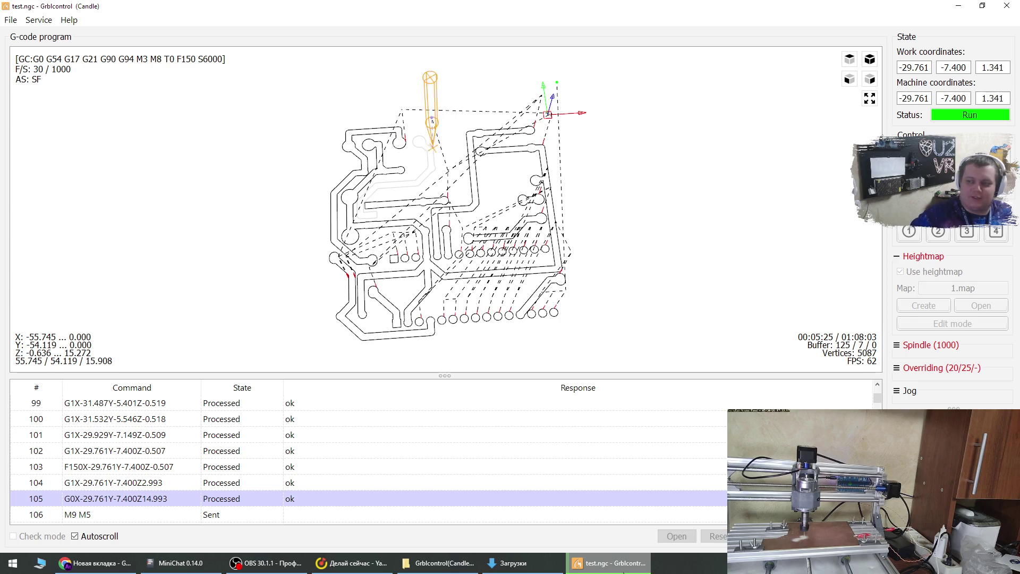
- Tilt the toolpath view and raise the feed rate override from 20% to 60%
{"action": "left_click_drag", "start_coordinate": [565, 256], "coordinate": [566, 186]}
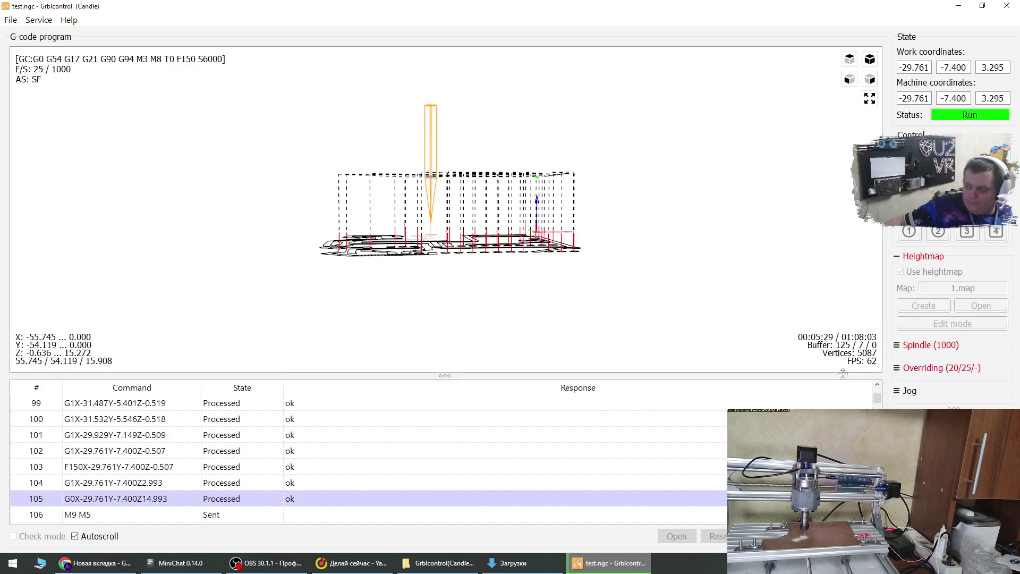
{"action": "left_click", "coordinate": [924, 367]}
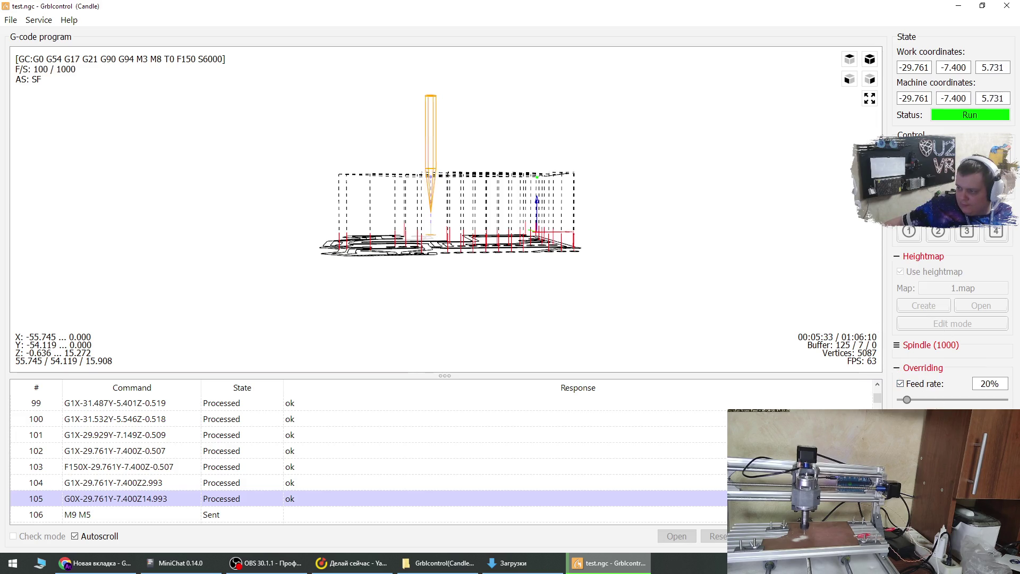
{"action": "left_click", "coordinate": [898, 371]}
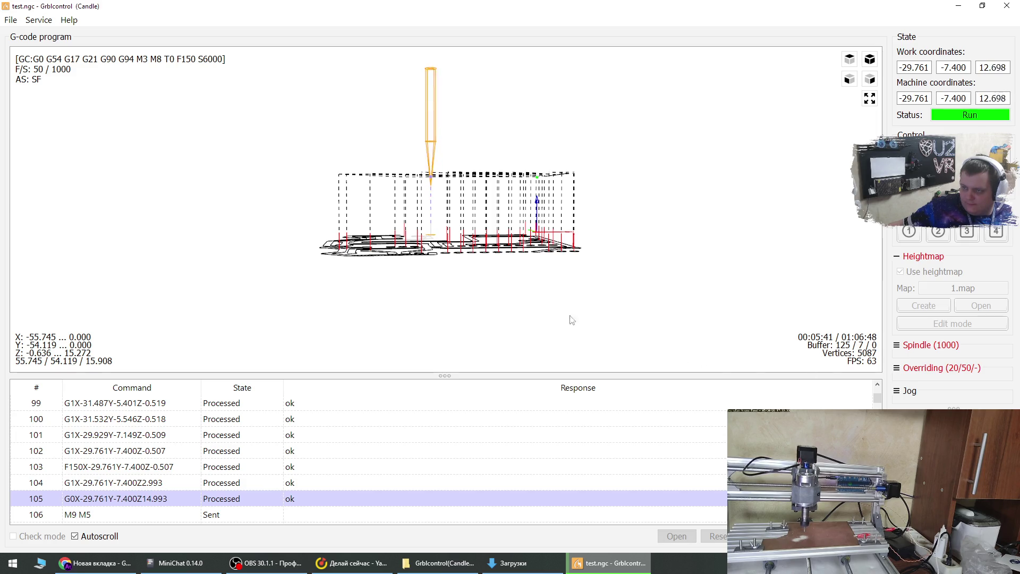
{"action": "left_click_drag", "start_coordinate": [572, 321], "coordinate": [542, 298]}
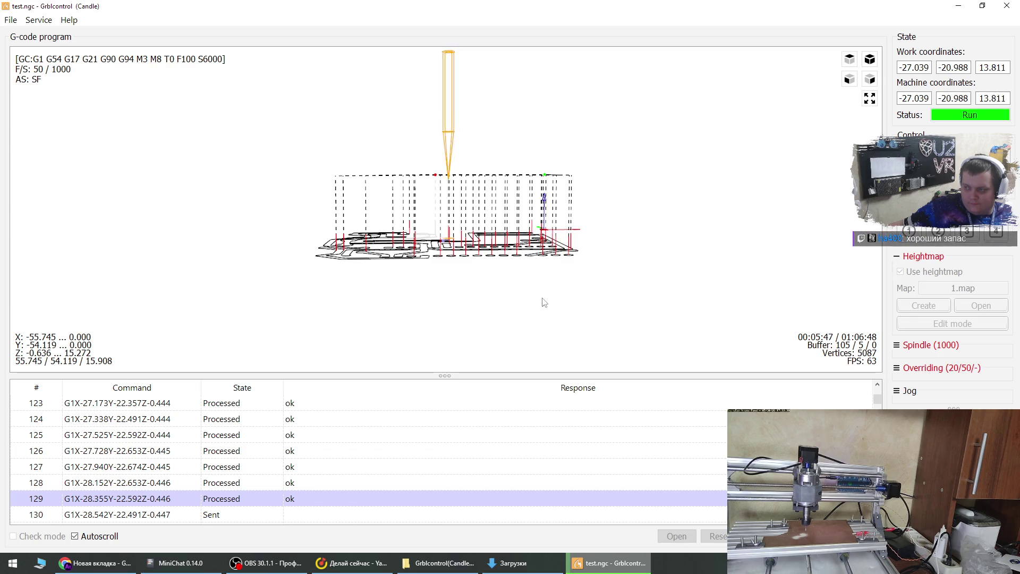
{"action": "left_click", "coordinate": [897, 368]}
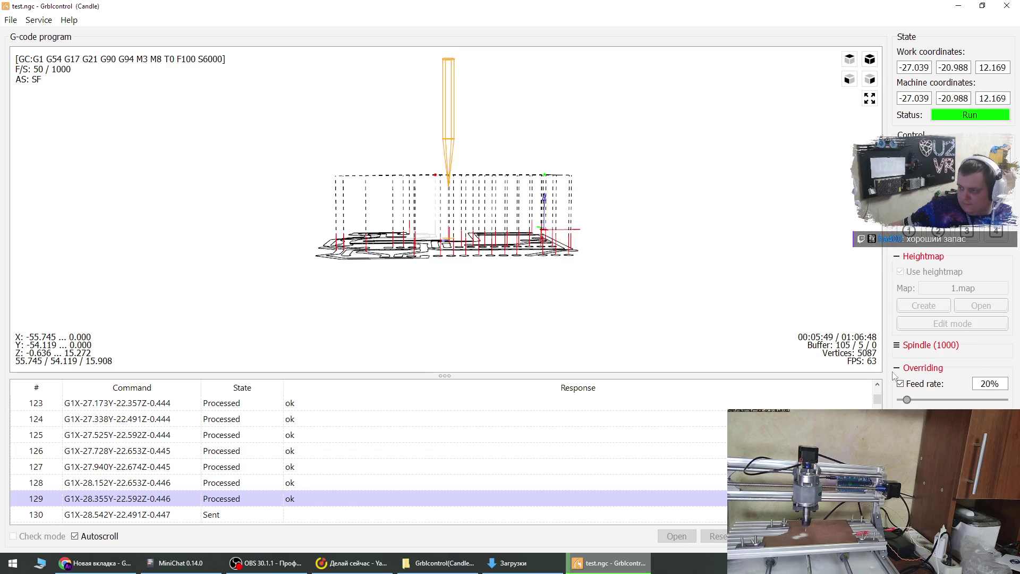
{"action": "left_click_drag", "start_coordinate": [907, 400], "coordinate": [927, 401]}
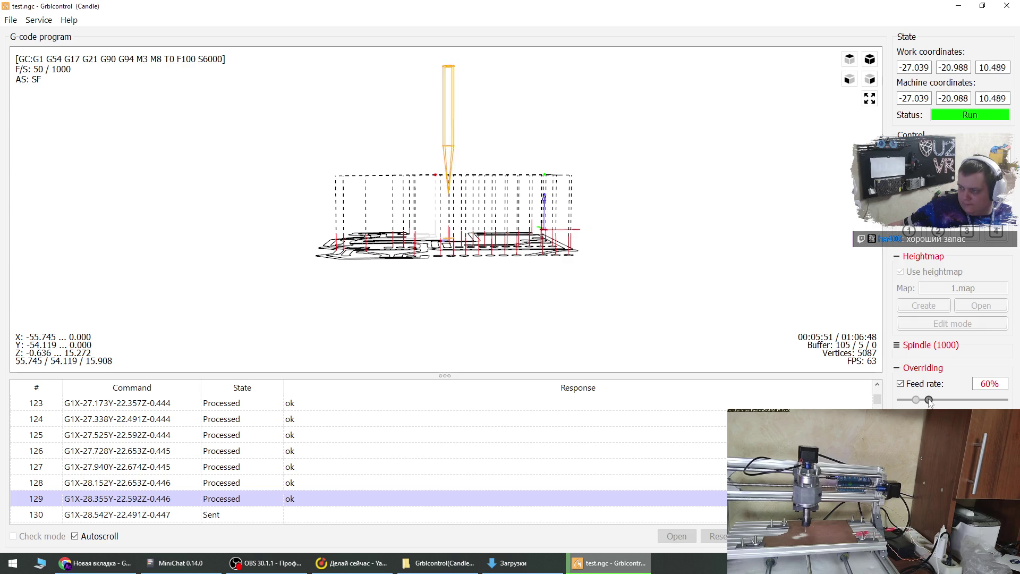
{"action": "left_click", "coordinate": [897, 368]}
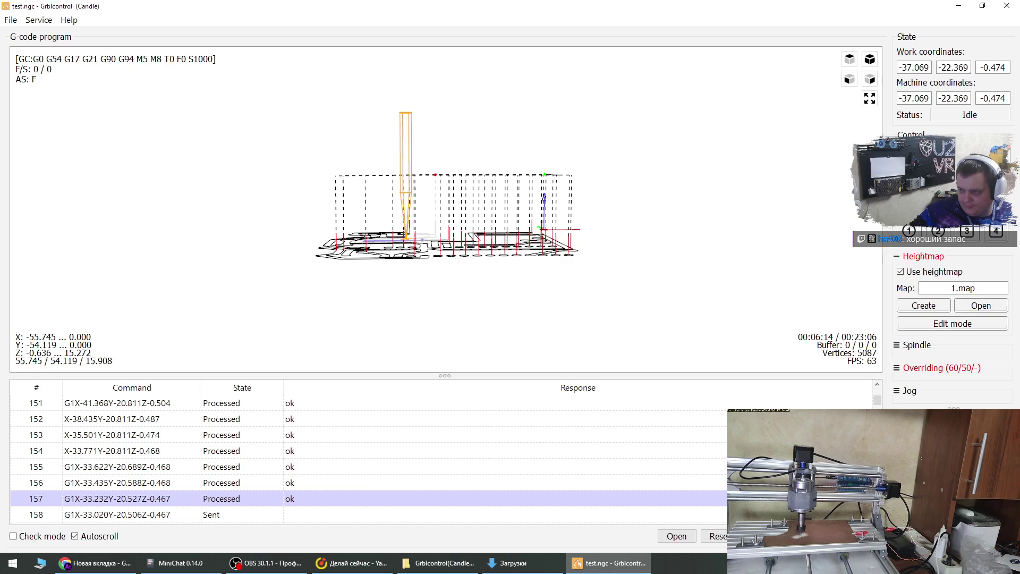
- Reset test.ngc to line 1, set feed override to 100%, and move to X0 Y0 Z0
{"action": "left_click", "coordinate": [715, 536]}
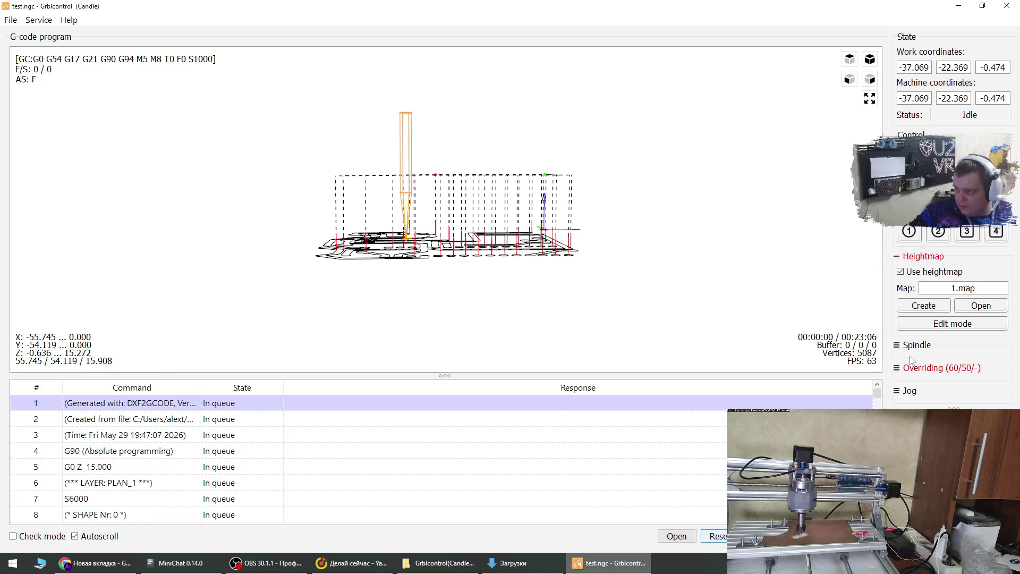
{"action": "left_click", "coordinate": [897, 371]}
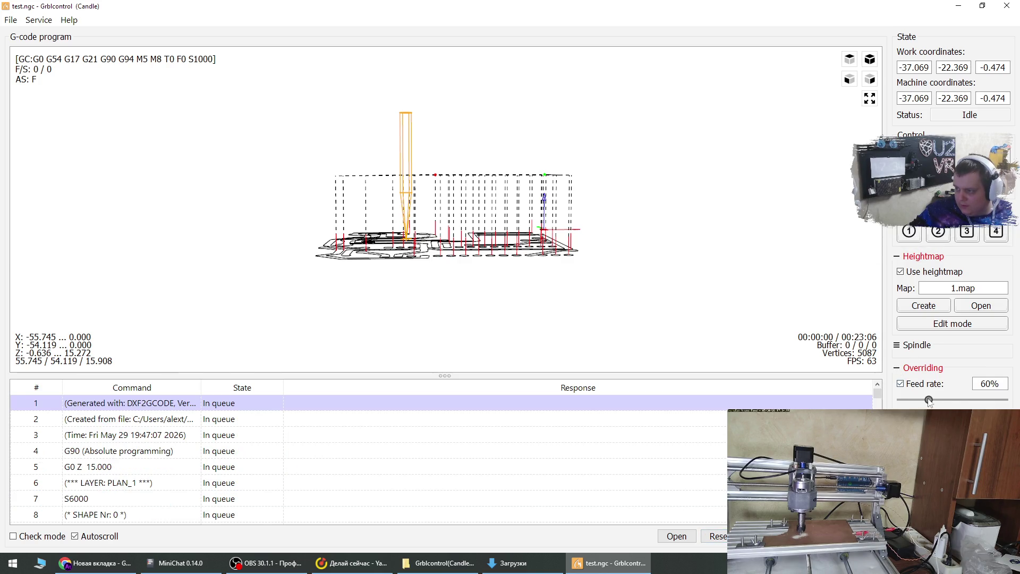
{"action": "left_click_drag", "start_coordinate": [929, 400], "coordinate": [952, 403]}
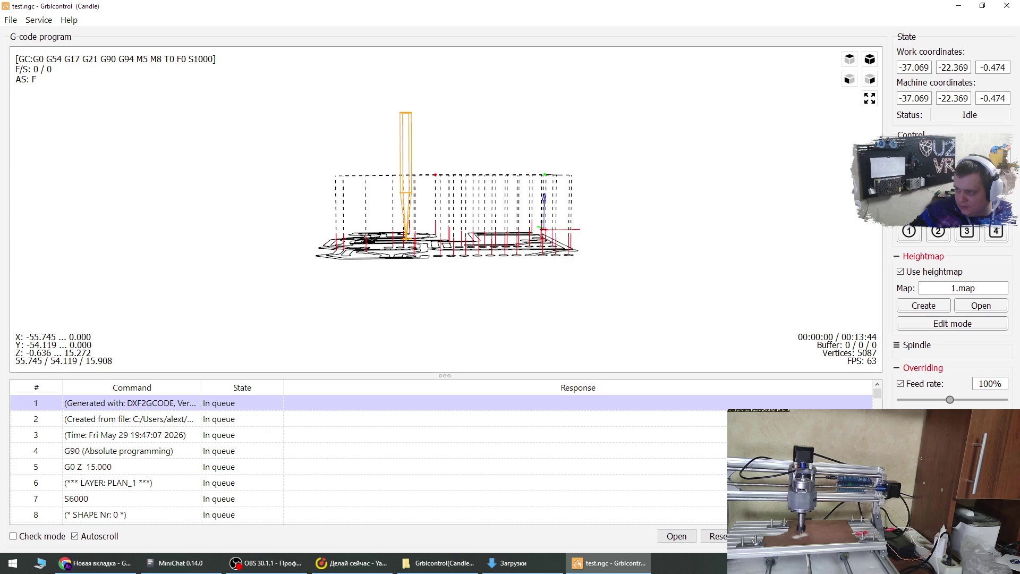
{"action": "left_click", "coordinate": [898, 368]}
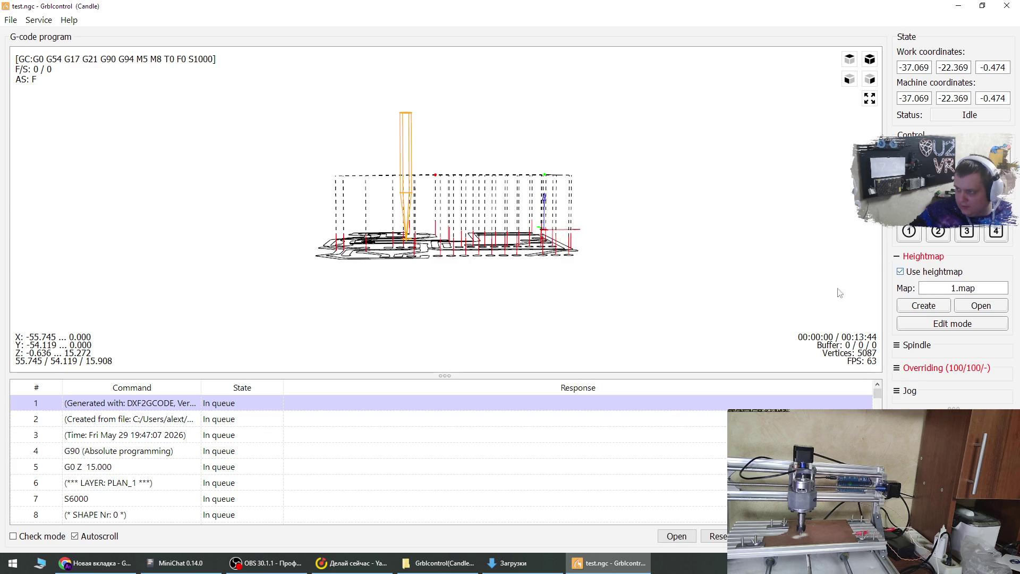
{"action": "left_click", "coordinate": [900, 233]}
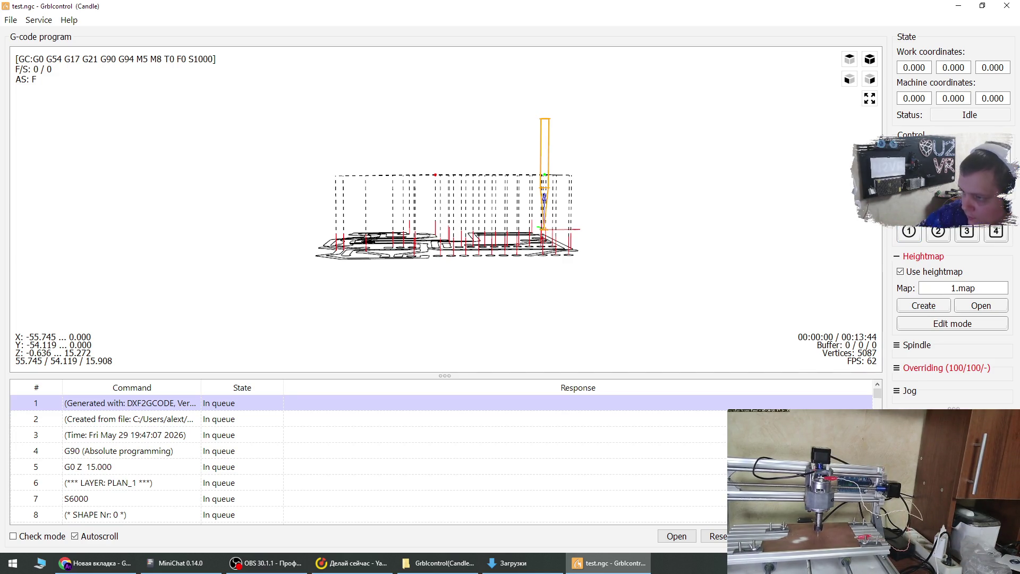
{"action": "mouse_move", "coordinate": [658, 278]}
{"action": "left_mouse_down"}
{"action": "mouse_move", "coordinate": [645, 268]}
{"action": "mouse_move", "coordinate": [605, 275]}
{"action": "left_mouse_up"}
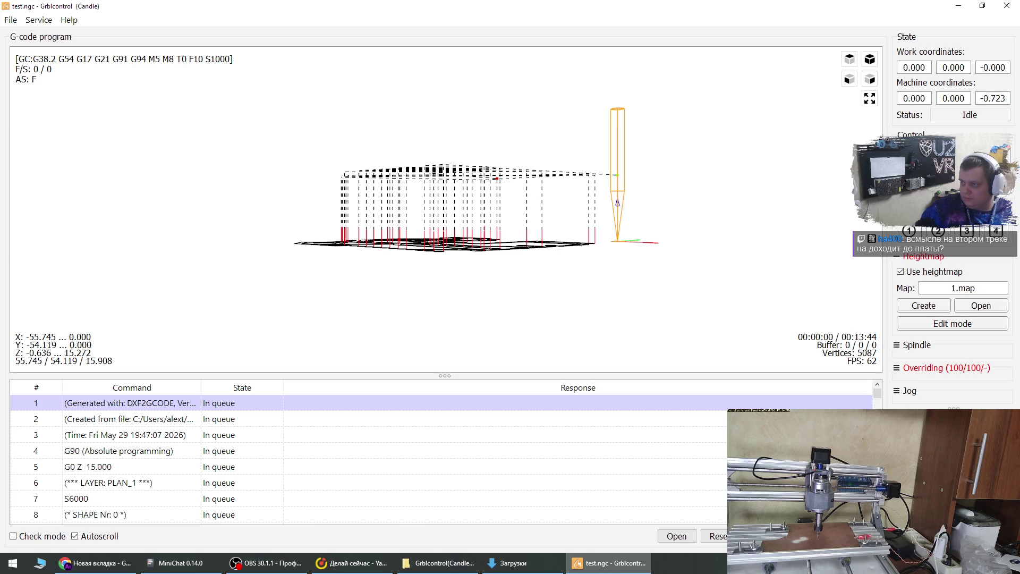
- Raise the tool twice by 3 mm to work Z 6.001, viewing the toolpath in perspective
{"action": "left_click_drag", "start_coordinate": [629, 245], "coordinate": [603, 299]}
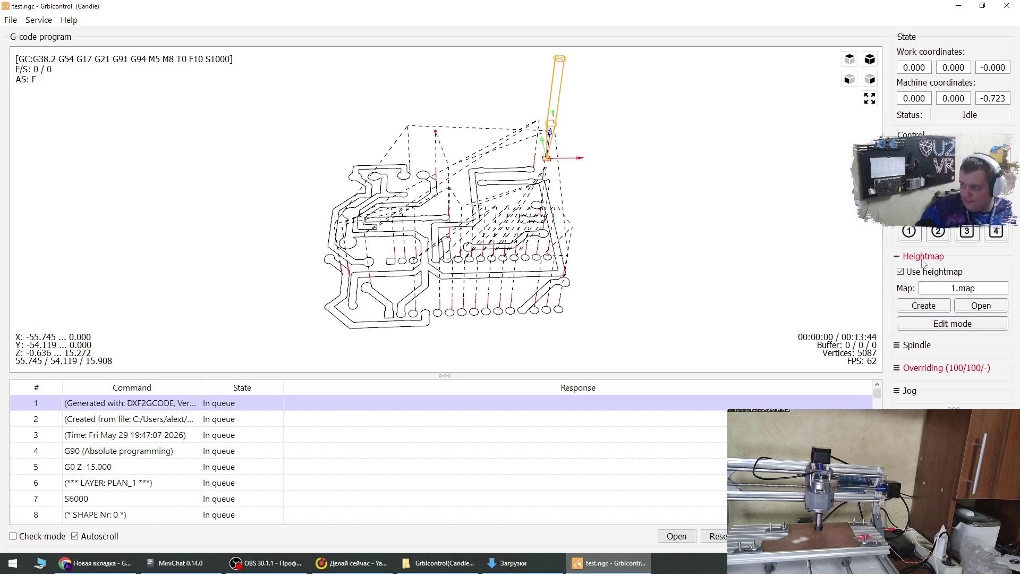
{"action": "left_click", "coordinate": [909, 232]}
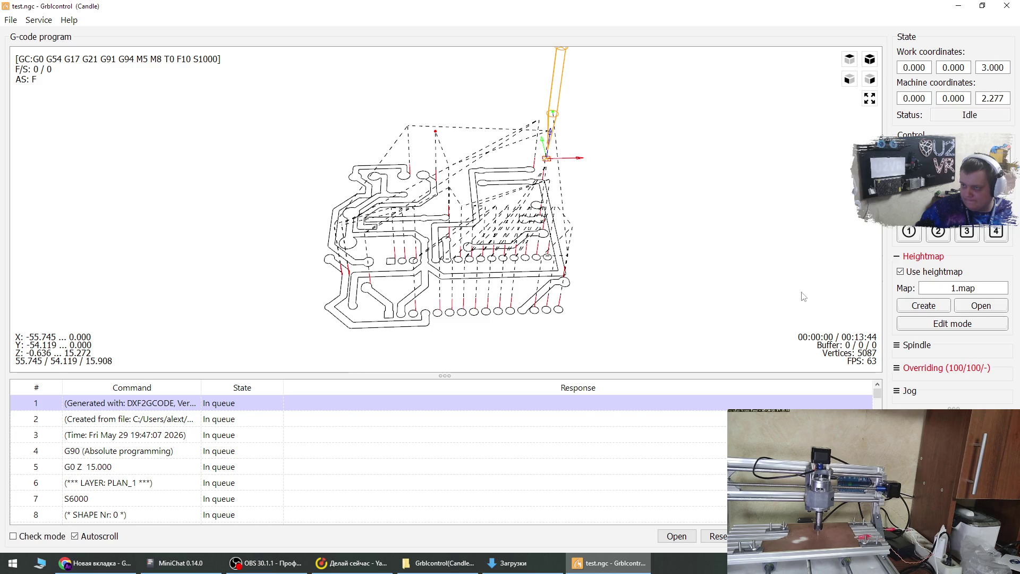
{"action": "left_click", "coordinate": [909, 232]}
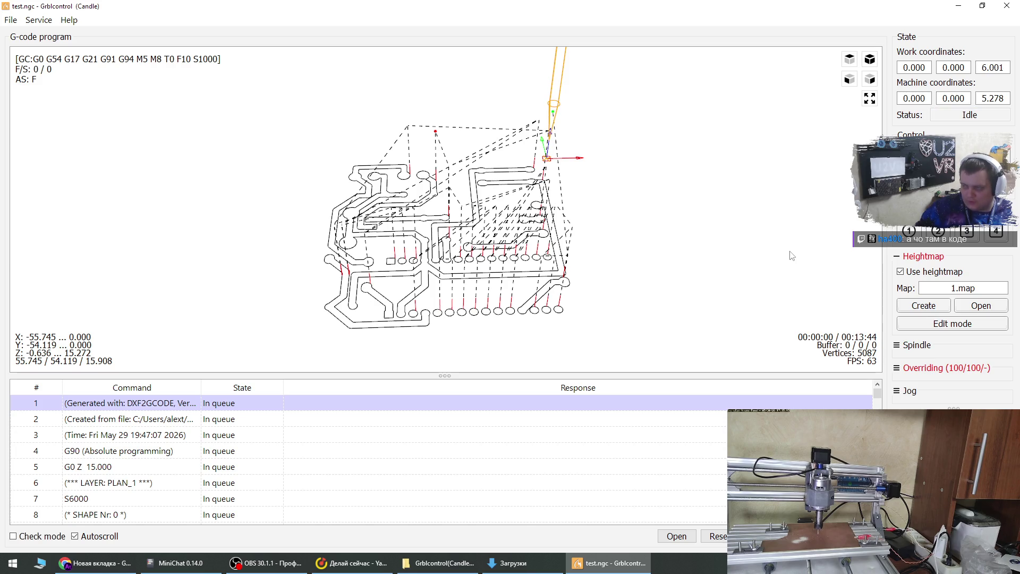
{"action": "left_click_drag", "start_coordinate": [791, 255], "coordinate": [759, 244]}
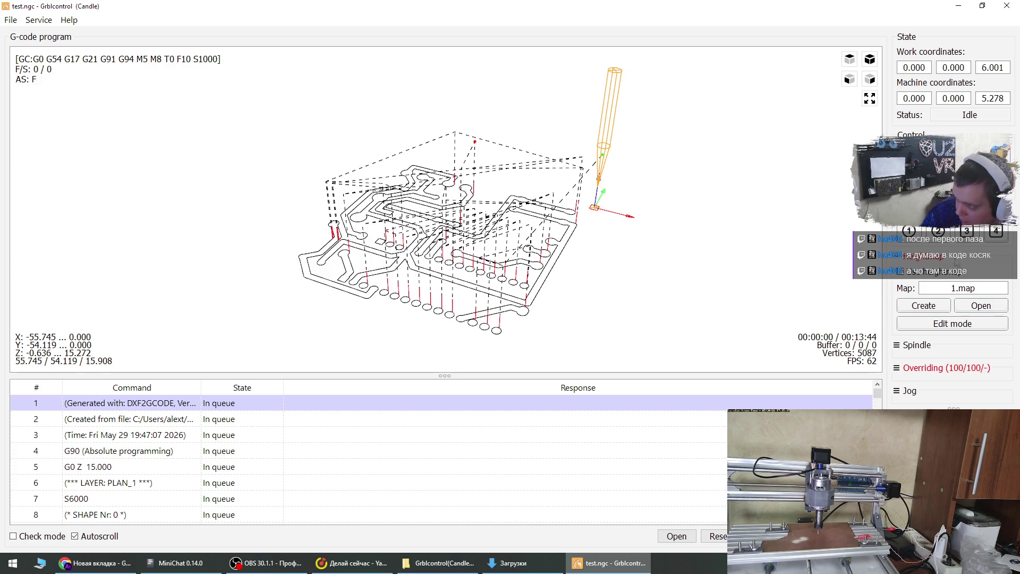
- Raise the tool another 3 mm to work Z 9.001 and scroll to the first G0 lines
{"action": "left_click", "coordinate": [955, 263]}
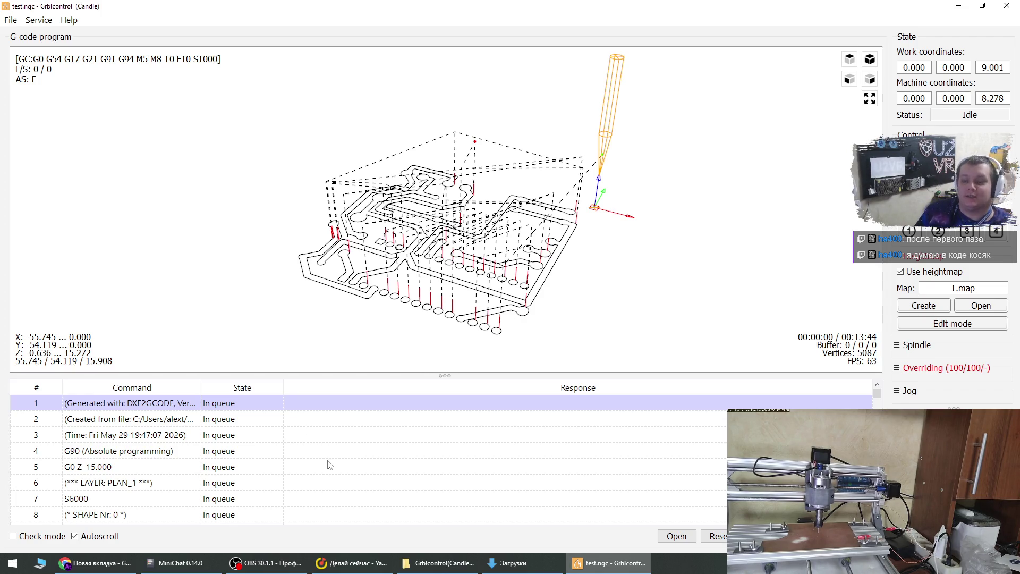
{"action": "scroll", "coordinate": [301, 476], "scroll_direction": "down", "scroll_amount": 1}
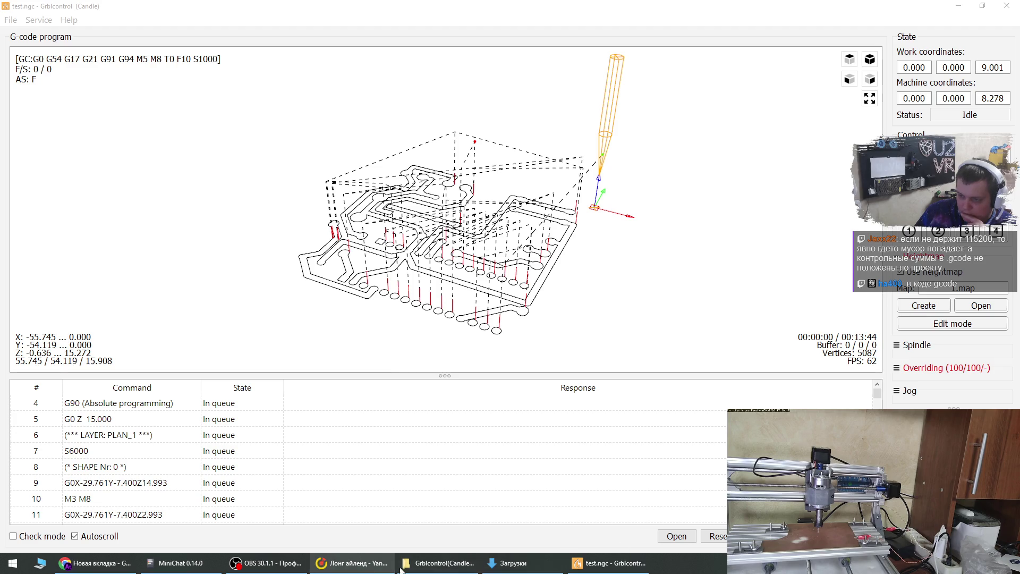
- Copy test.ngc and test1.ngc from Downloads onto drive E:, replacing the old test1.ngc
{"action": "left_click", "coordinate": [492, 566]}
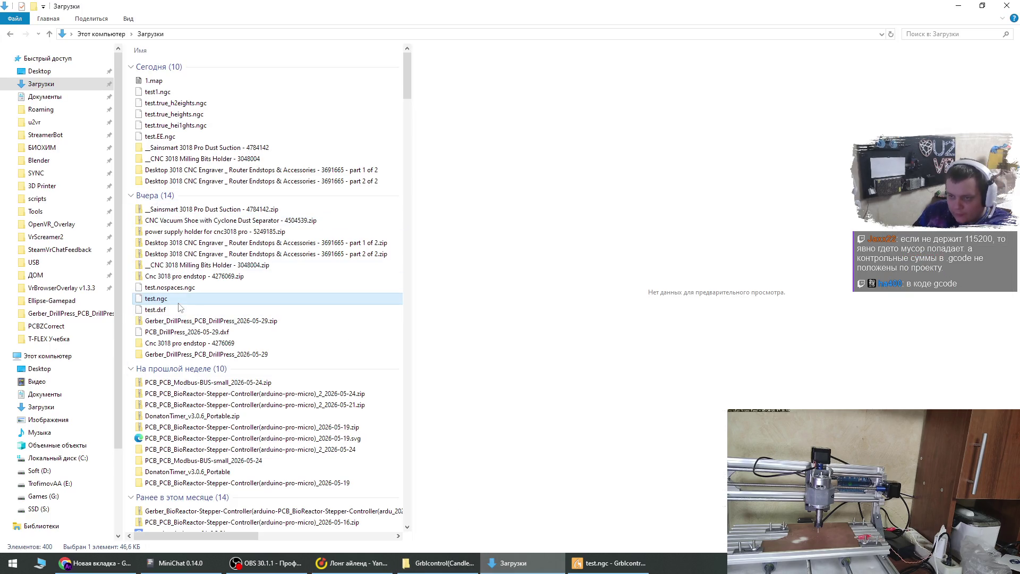
{"action": "left_click", "coordinate": [175, 96], "text": "ctrl"}
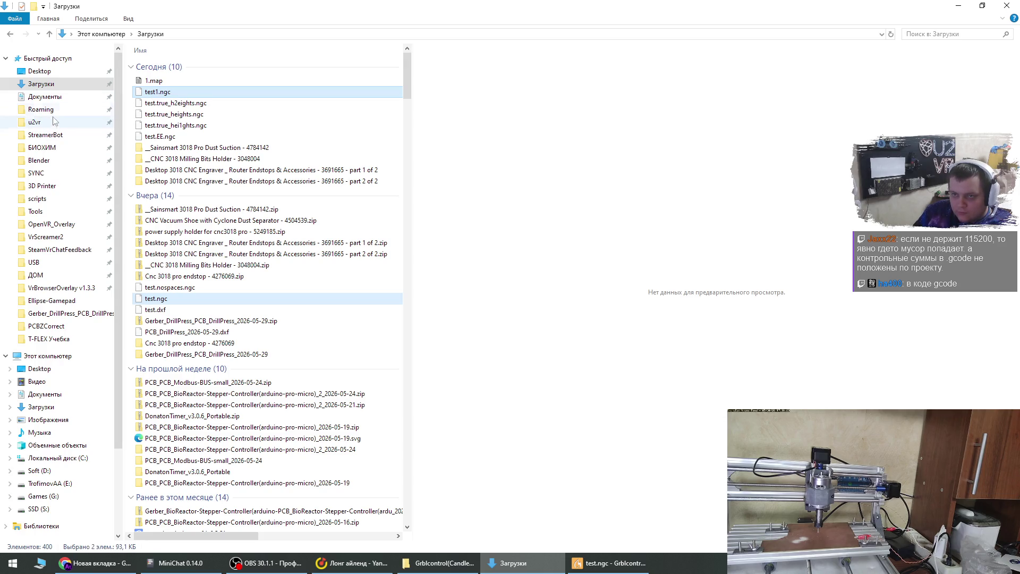
{"action": "left_click", "coordinate": [49, 483]}
{"action": "key", "text": "ctrl+v"}
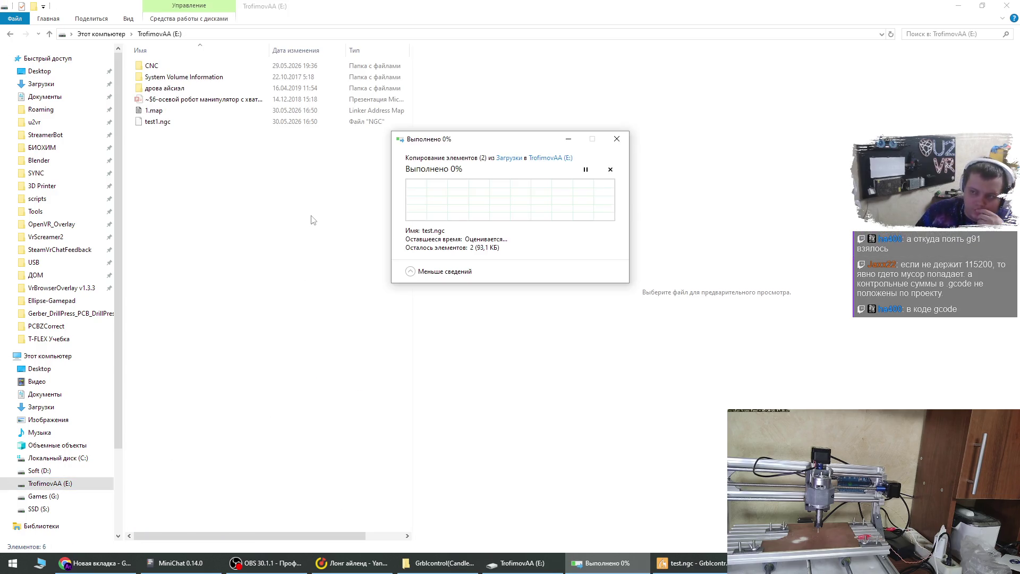
{"action": "left_click", "coordinate": [459, 194]}
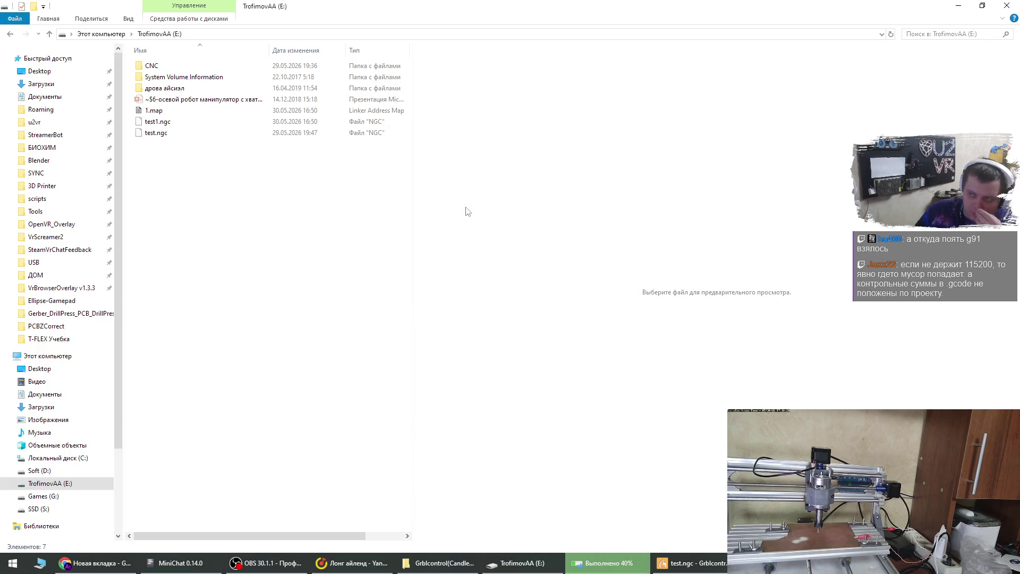
{"action": "key", "text": "alt+Tab"}
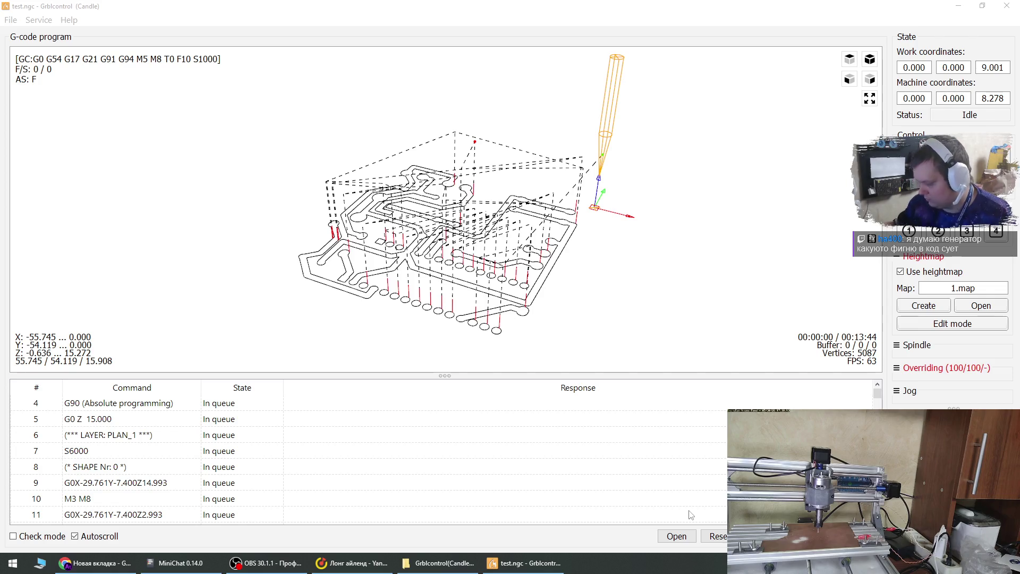
- In Candle, rewind test.ngc, briefly start sending it, then stop and reset
{"action": "key", "text": "alt+Tab"}
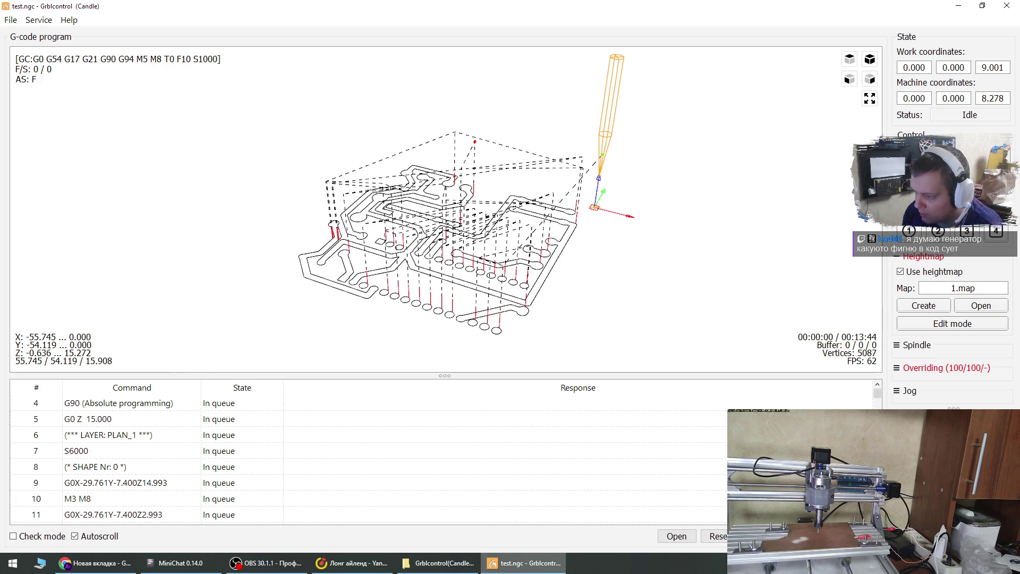
{"action": "left_click", "coordinate": [724, 537]}
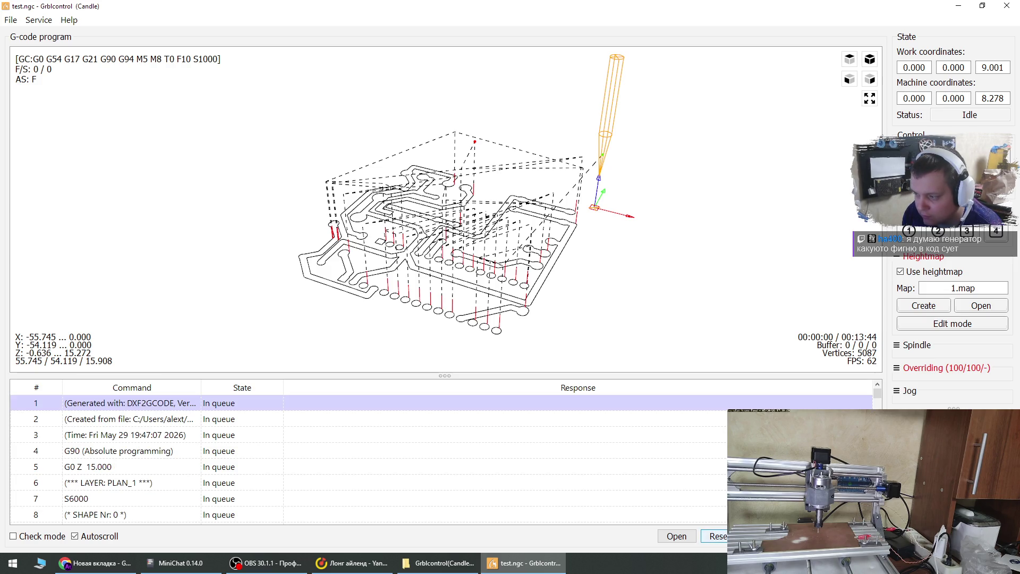
{"action": "left_click", "coordinate": [761, 536]}
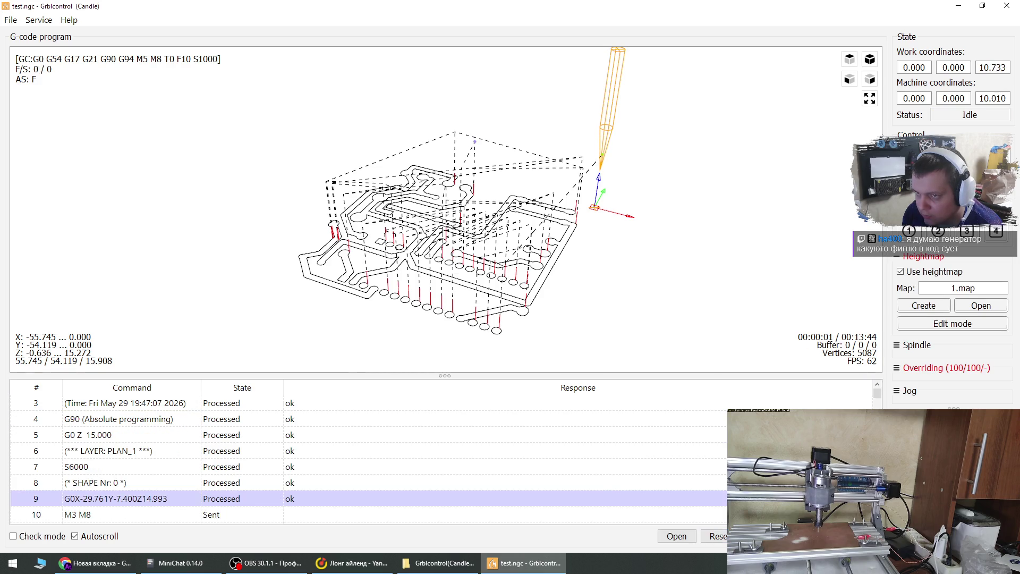
{"action": "left_click", "coordinate": [848, 537]}
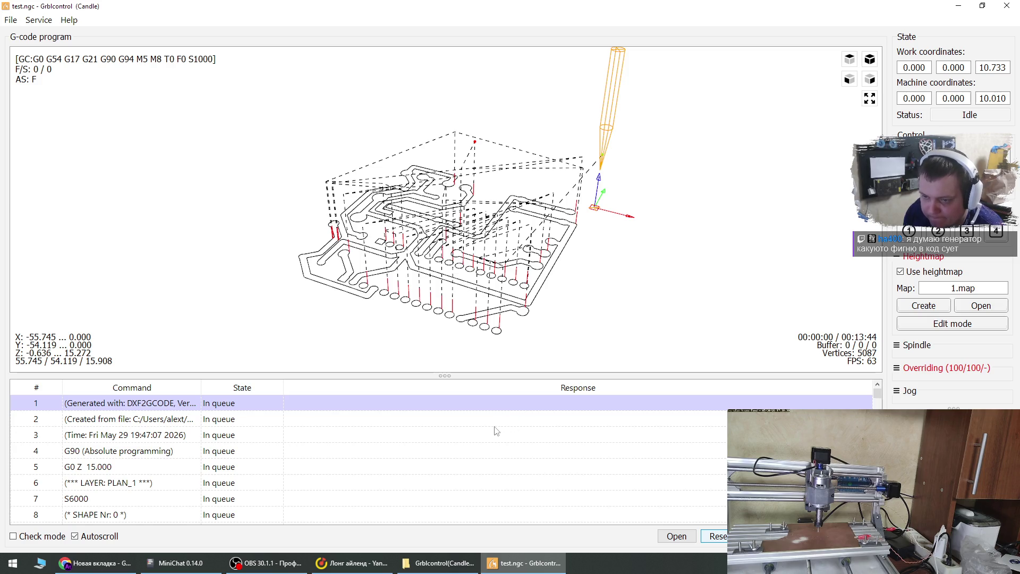
- Scroll the G-code table down and inspect line 14's editing options
{"action": "scroll", "coordinate": [497, 430], "scroll_direction": "down", "scroll_amount": 4}
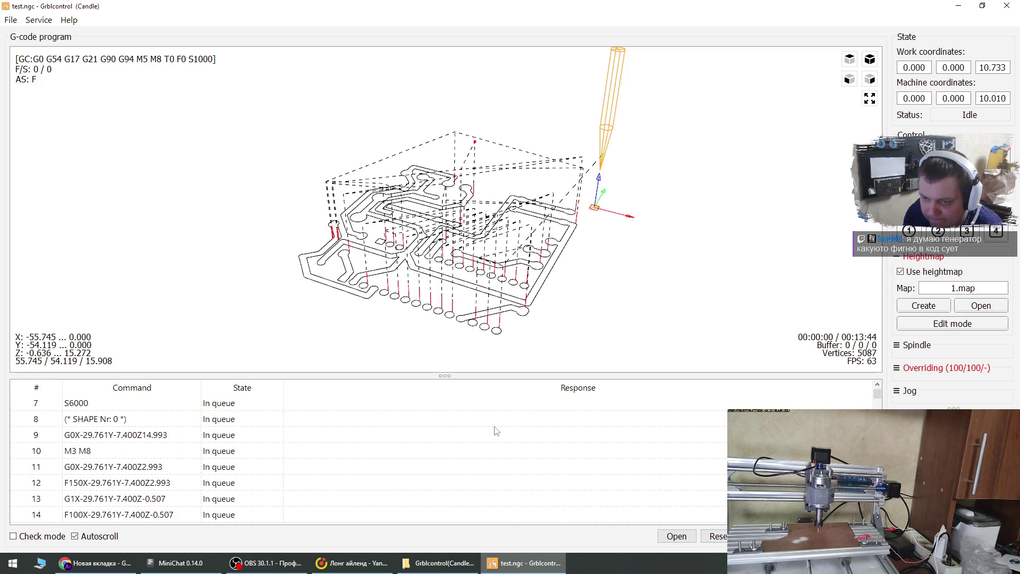
{"action": "scroll", "coordinate": [496, 430], "scroll_direction": "down", "scroll_amount": 13}
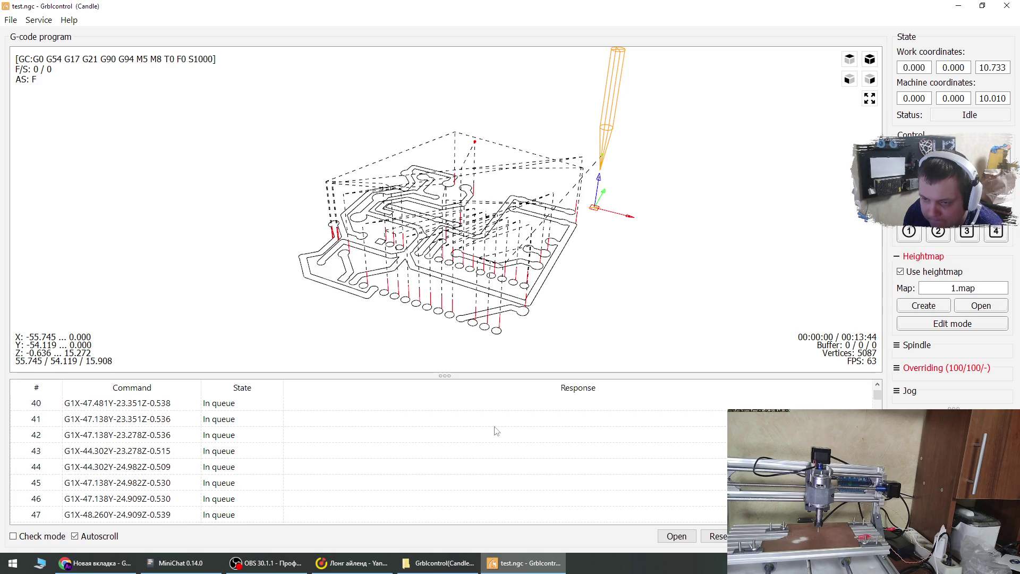
{"action": "scroll", "coordinate": [496, 431], "scroll_direction": "down", "scroll_amount": 5}
{"action": "scroll", "coordinate": [500, 428], "scroll_direction": "up", "scroll_amount": 20}
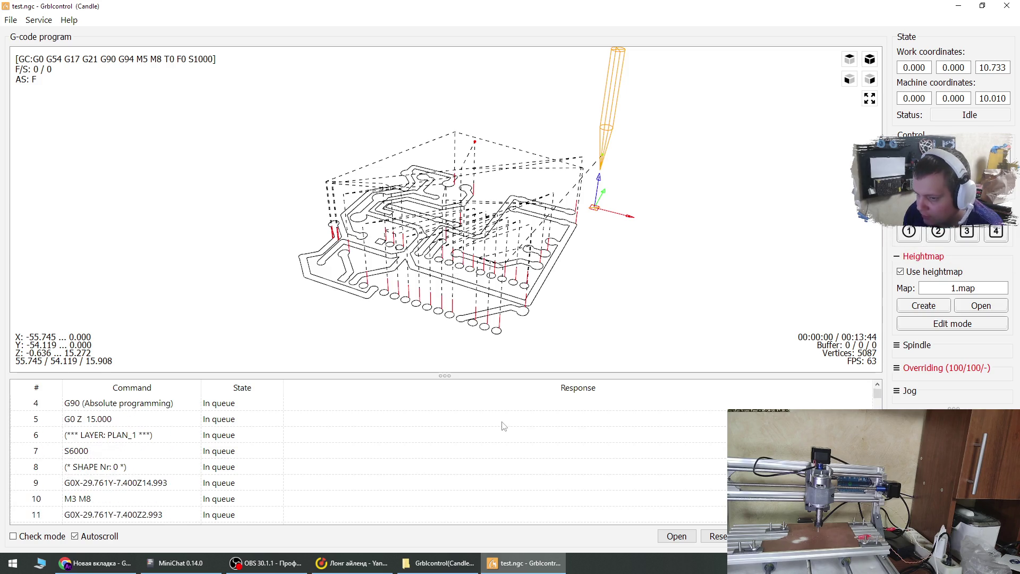
{"action": "scroll", "coordinate": [504, 425], "scroll_direction": "down", "scroll_amount": 1}
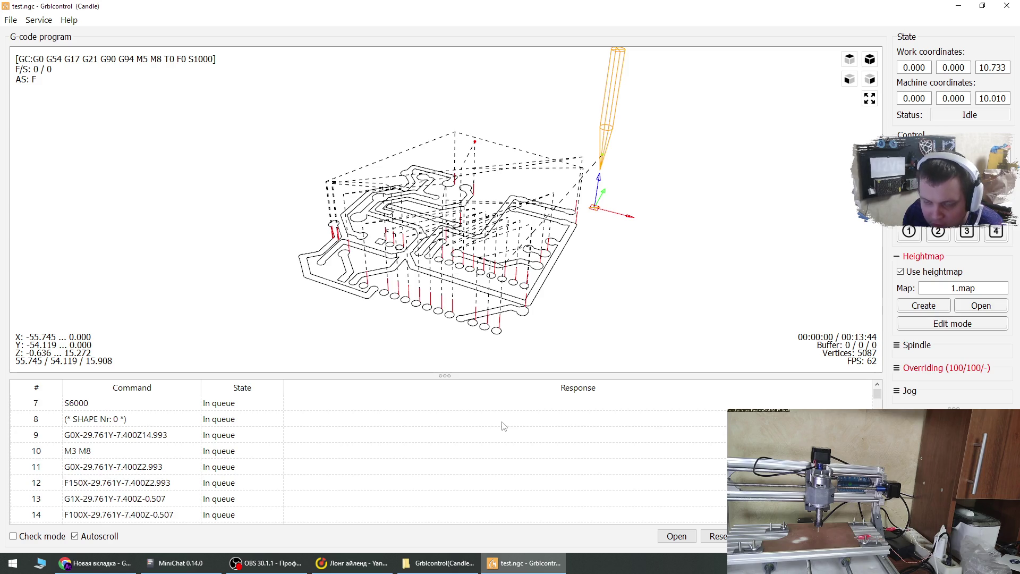
{"action": "scroll", "coordinate": [502, 425], "scroll_direction": "down", "scroll_amount": 1}
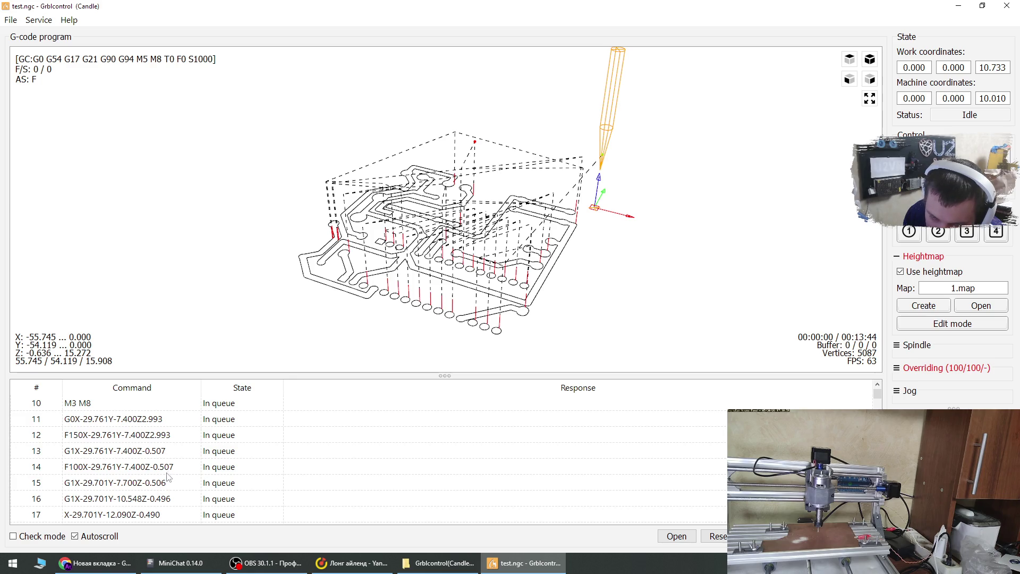
{"action": "scroll", "coordinate": [167, 476], "scroll_direction": "down", "scroll_amount": 2}
{"action": "scroll", "coordinate": [167, 476], "scroll_direction": "down", "scroll_amount": 1}
{"action": "scroll", "coordinate": [167, 477], "scroll_direction": "up", "scroll_amount": 2}
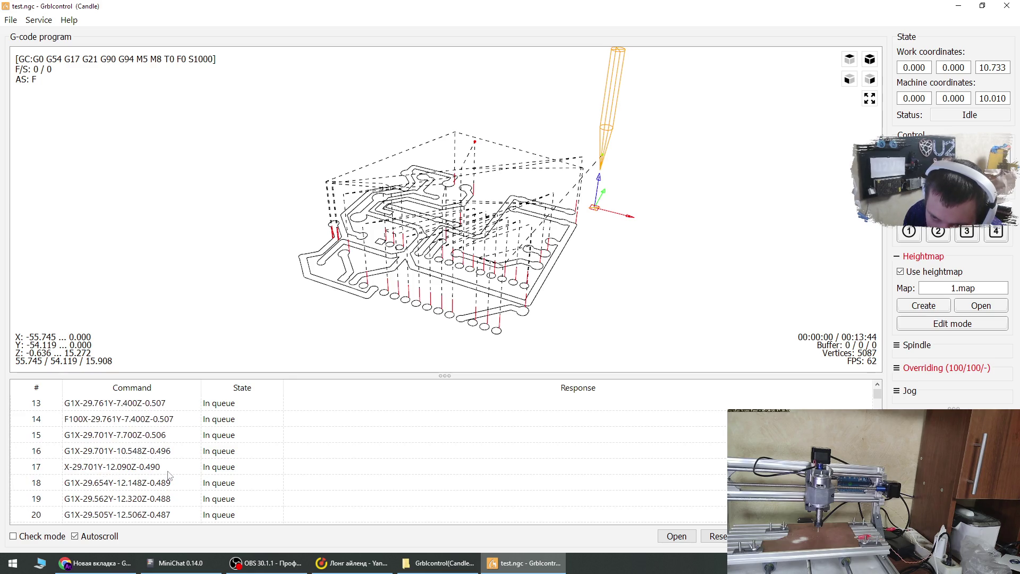
{"action": "left_click", "coordinate": [172, 423]}
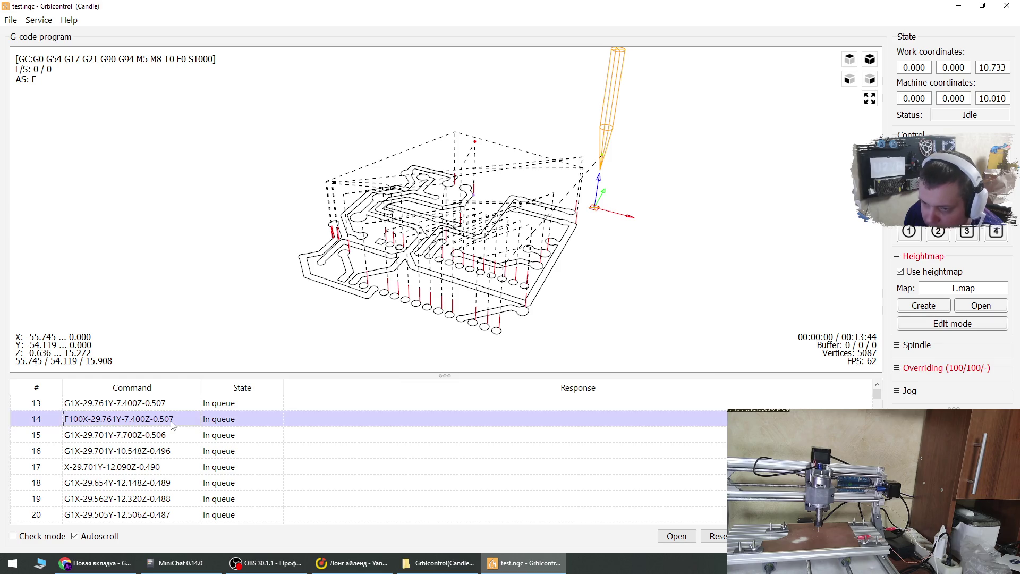
{"action": "right_click", "coordinate": [173, 421]}
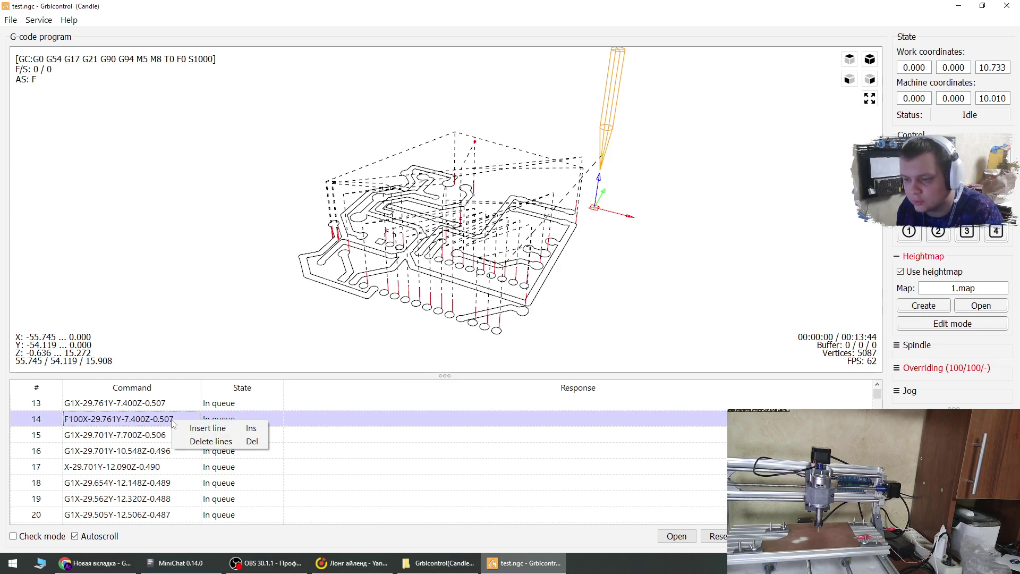
{"action": "left_click", "coordinate": [178, 397]}
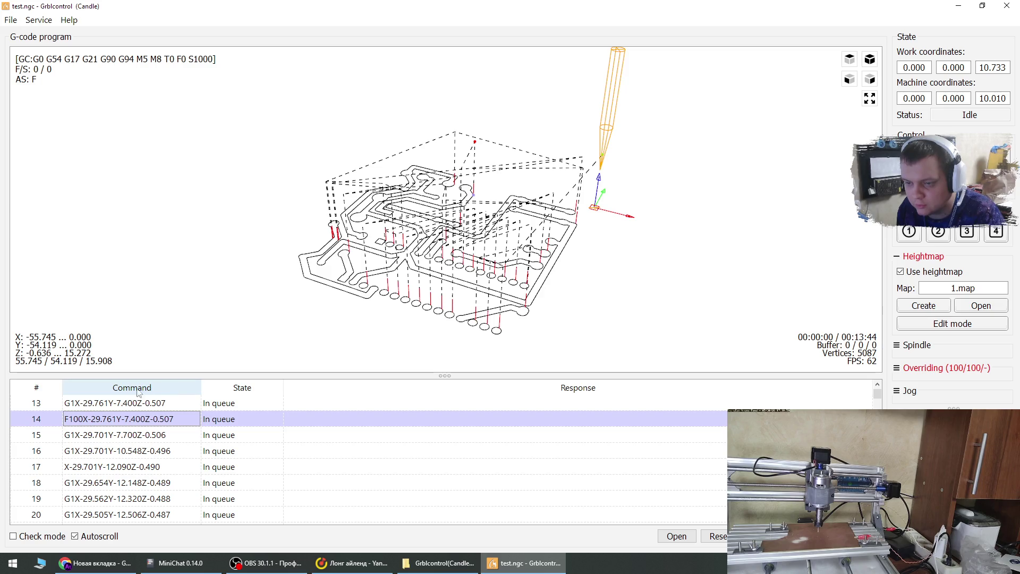
- Paste line 15's G-code into a new Notepad++ tab, then undo the paste
{"action": "left_click", "coordinate": [161, 436]}
{"action": "key", "text": "ctrl+a"}
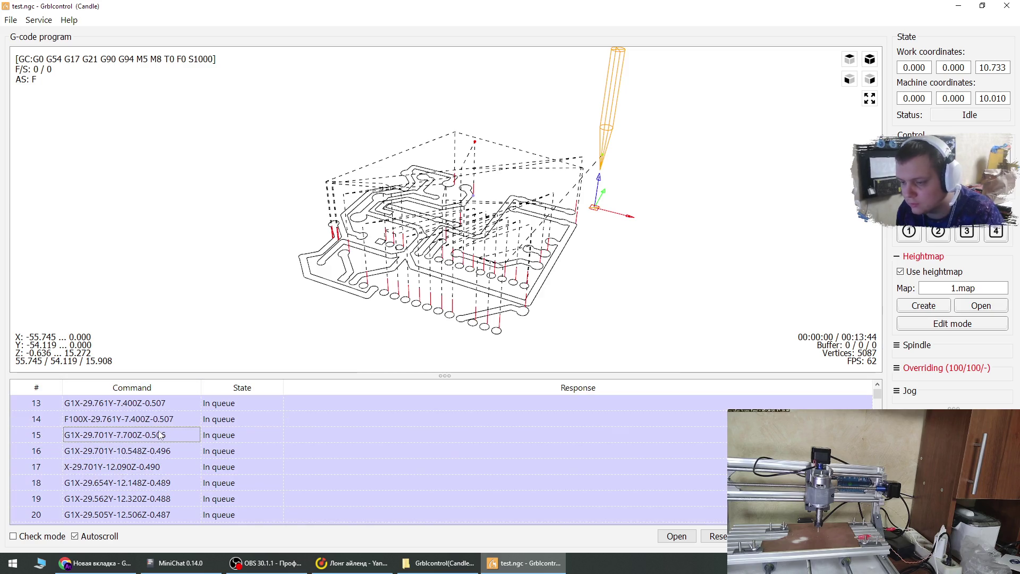
{"action": "left_click", "coordinate": [13, 563]}
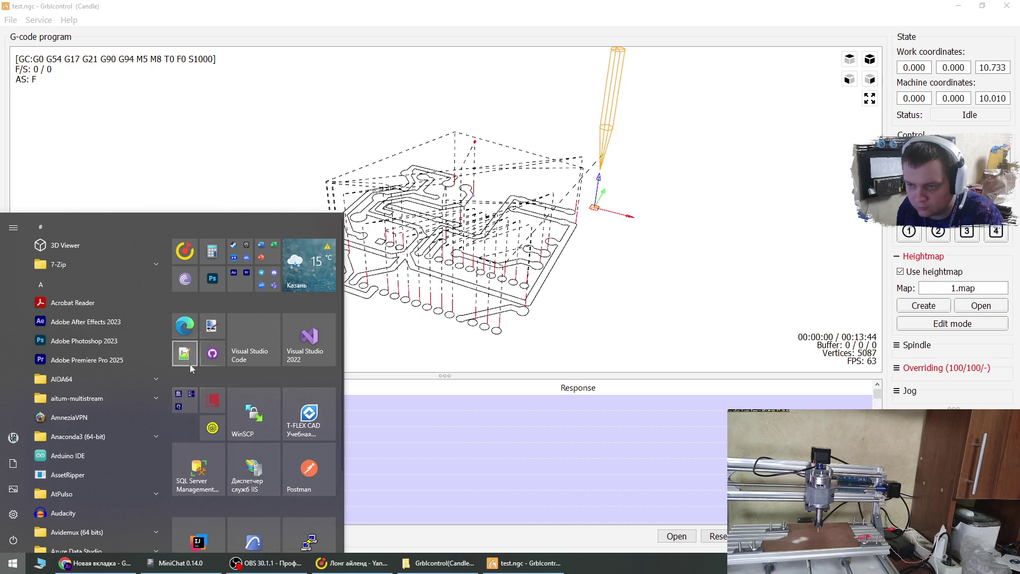
{"action": "left_click", "coordinate": [189, 365]}
{"action": "left_click", "coordinate": [7, 29]}
{"action": "type", "text": "G1X-29.701Y-7.700Z-0.506"}
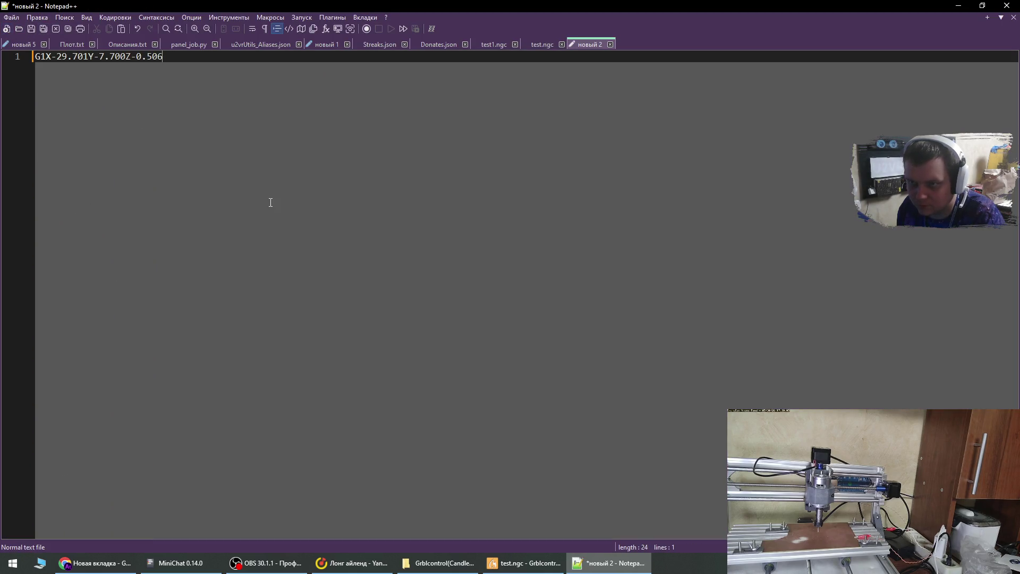
{"action": "key", "text": "ctrl+z"}
{"action": "left_click", "coordinate": [523, 563]}
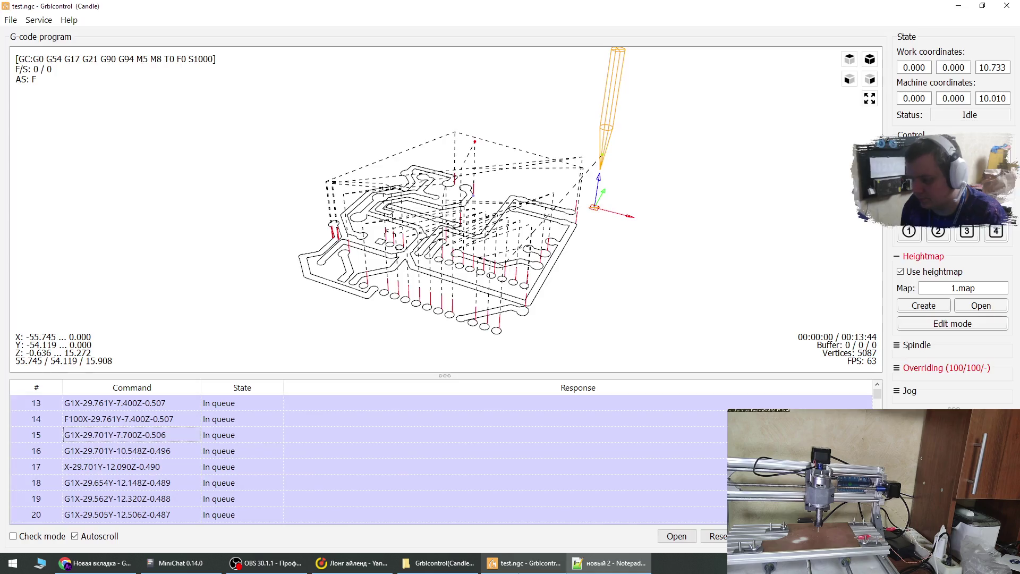
{"action": "left_click", "coordinate": [334, 425]}
{"action": "scroll", "coordinate": [291, 433], "scroll_direction": "up", "scroll_amount": 4}
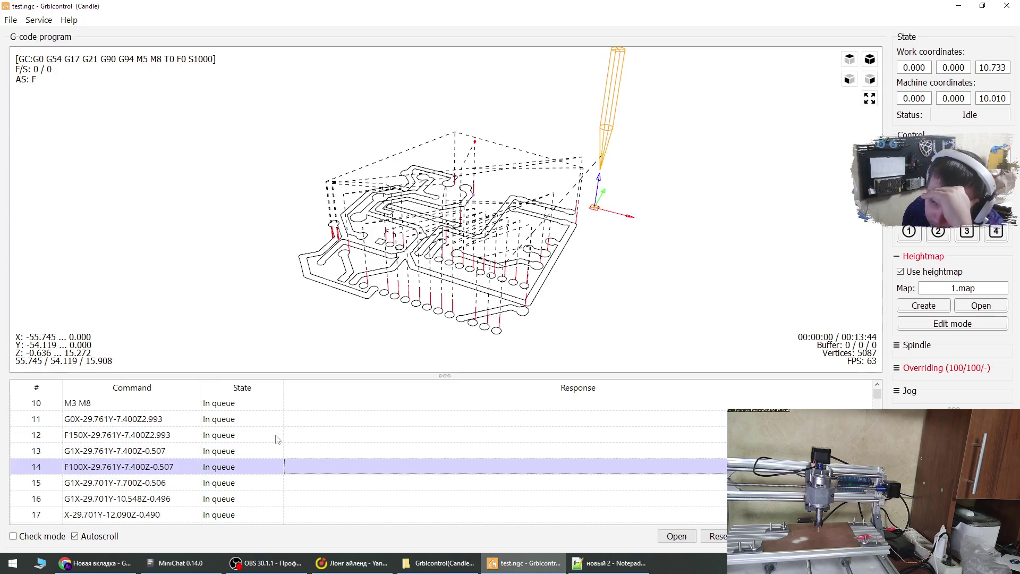
{"action": "scroll", "coordinate": [276, 440], "scroll_direction": "down", "scroll_amount": 2}
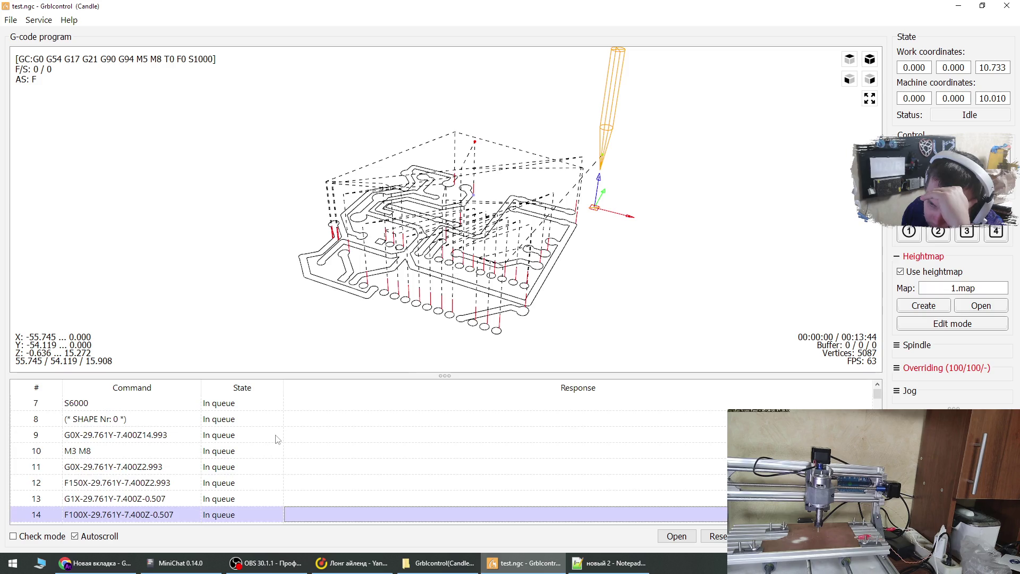
{"action": "scroll", "coordinate": [277, 439], "scroll_direction": "down", "scroll_amount": 1}
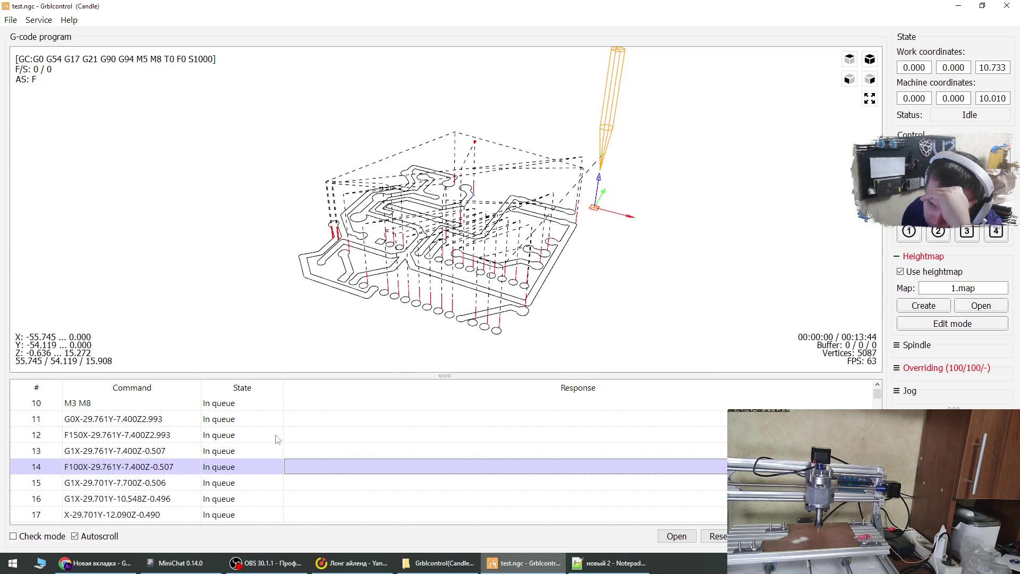
{"action": "scroll", "coordinate": [276, 439], "scroll_direction": "down", "scroll_amount": 5}
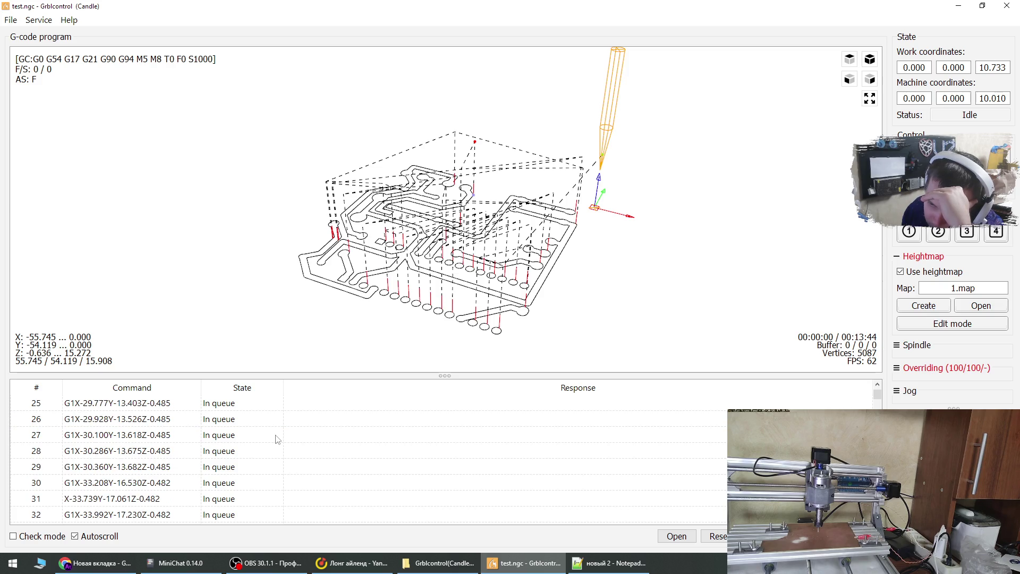
{"action": "scroll", "coordinate": [277, 439], "scroll_direction": "down", "scroll_amount": 2}
{"action": "scroll", "coordinate": [276, 439], "scroll_direction": "down", "scroll_amount": 4}
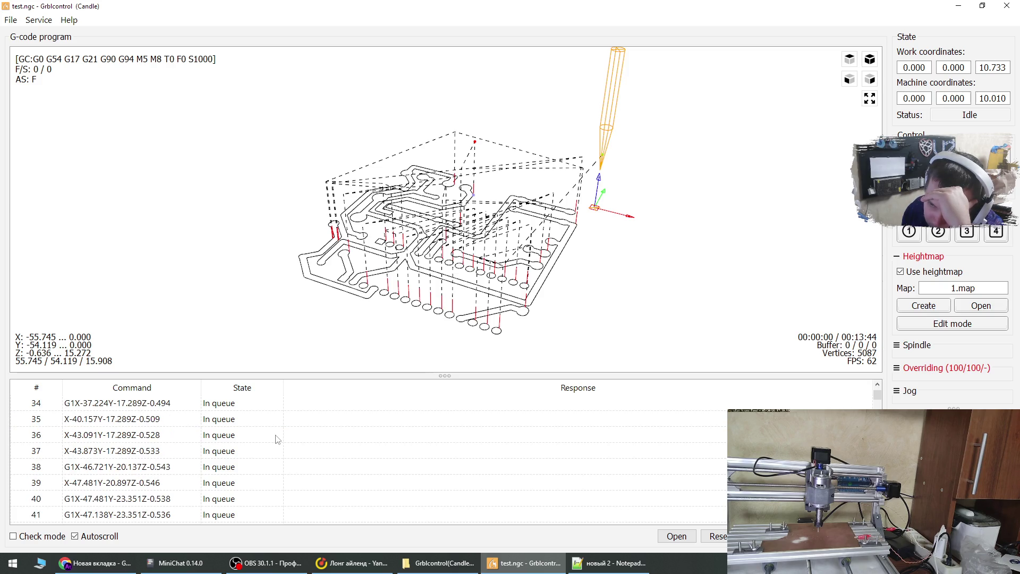
{"action": "scroll", "coordinate": [276, 440], "scroll_direction": "down", "scroll_amount": 5}
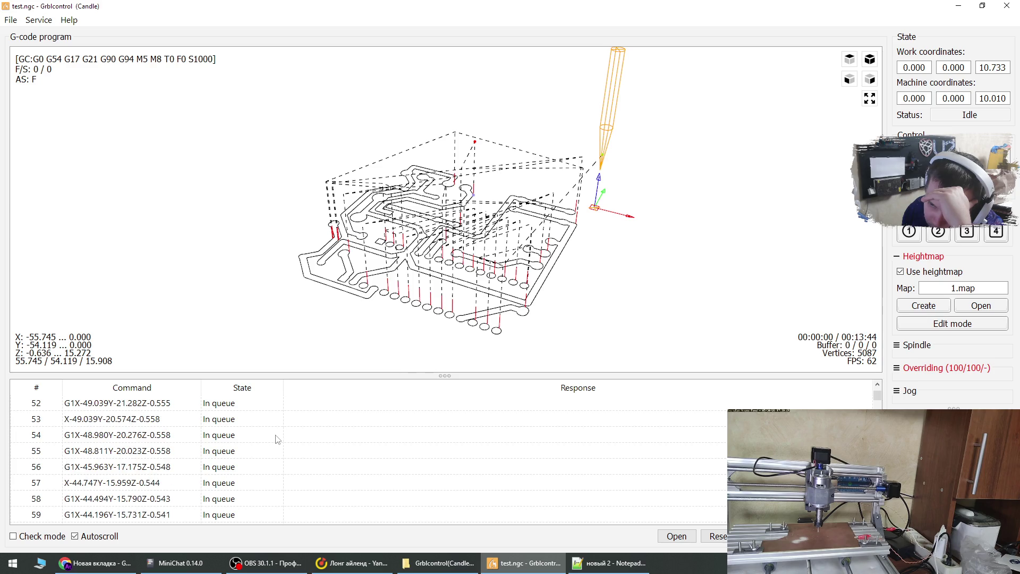
{"action": "scroll", "coordinate": [277, 440], "scroll_direction": "down", "scroll_amount": 7}
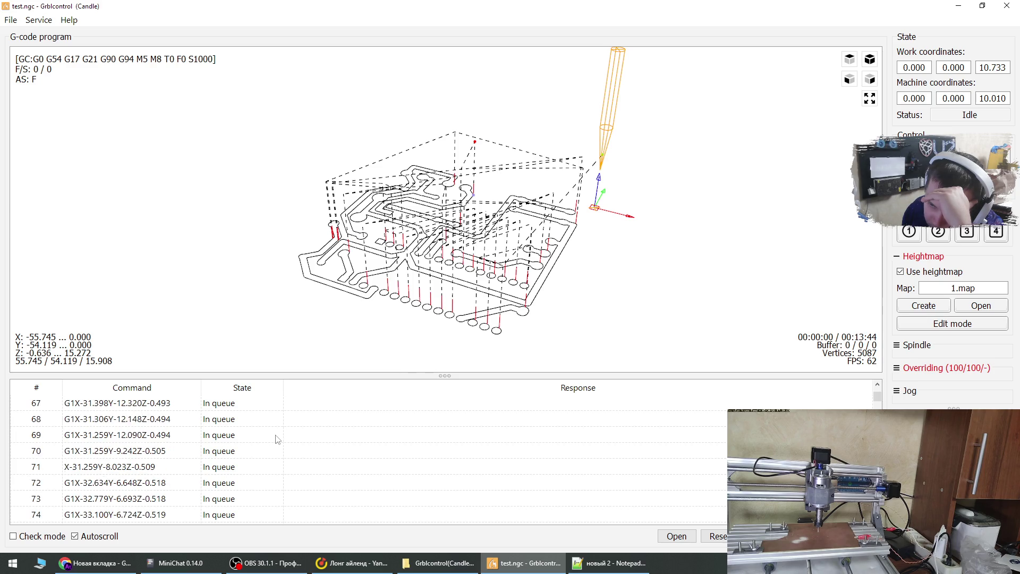
{"action": "scroll", "coordinate": [276, 439], "scroll_direction": "down", "scroll_amount": 7}
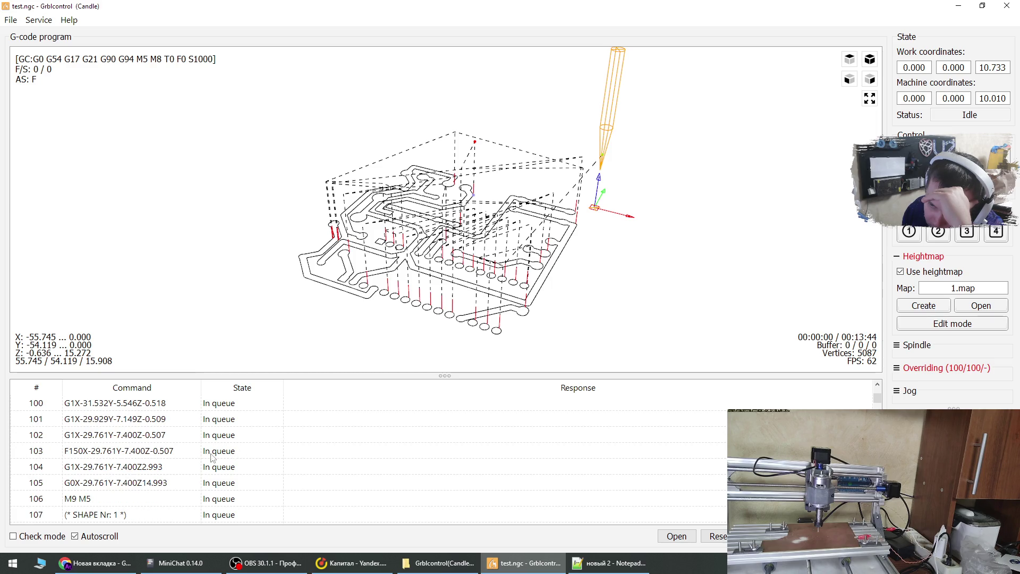
{"action": "scroll", "coordinate": [197, 469], "scroll_direction": "down", "scroll_amount": 1}
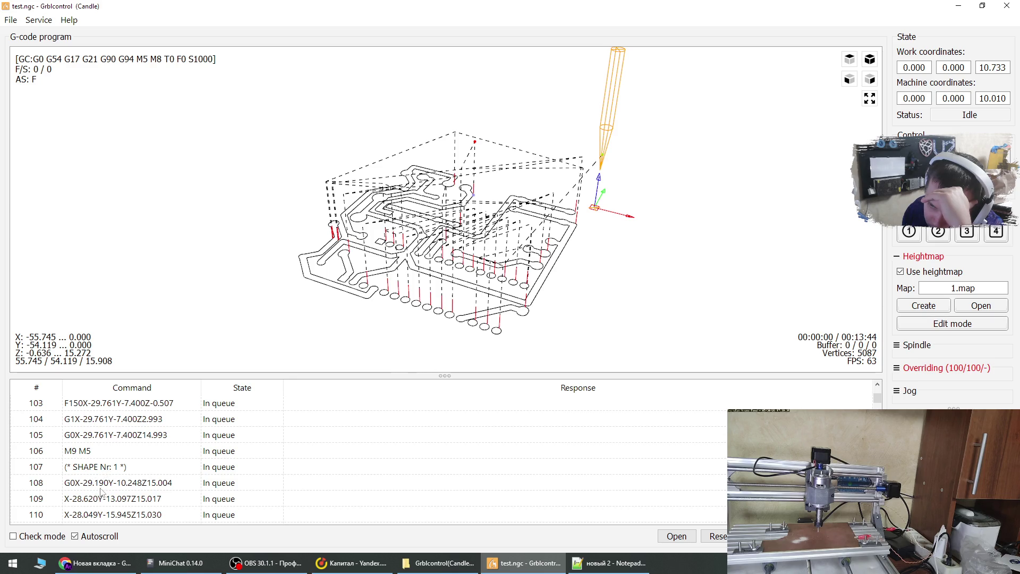
- Highlight row 108's move, then review cutting depths in rows 110–248, ending near row 187
{"action": "left_click", "coordinate": [131, 481]}
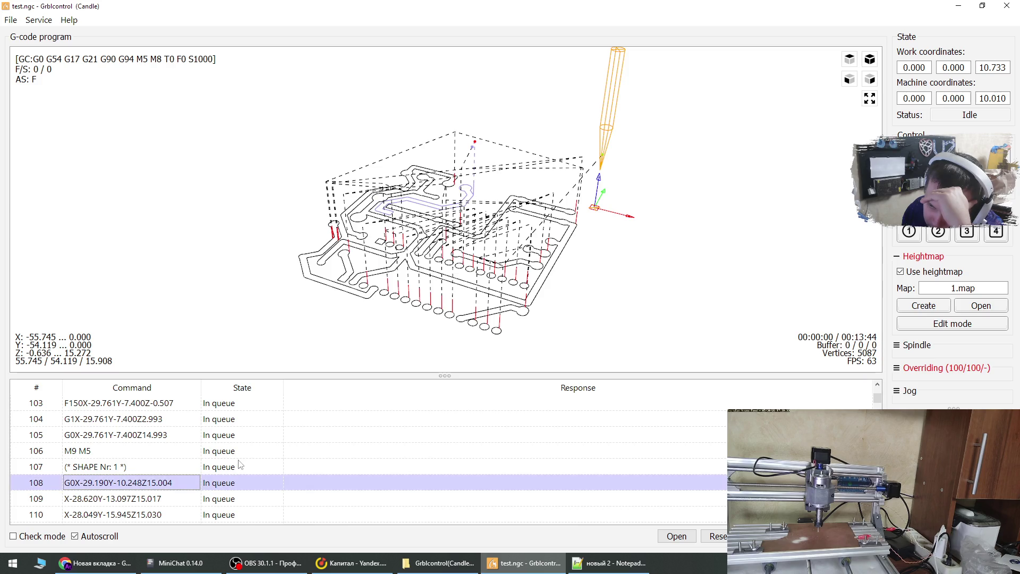
{"action": "scroll", "coordinate": [239, 465], "scroll_direction": "down", "scroll_amount": 1}
{"action": "scroll", "coordinate": [240, 465], "scroll_direction": "down", "scroll_amount": 1}
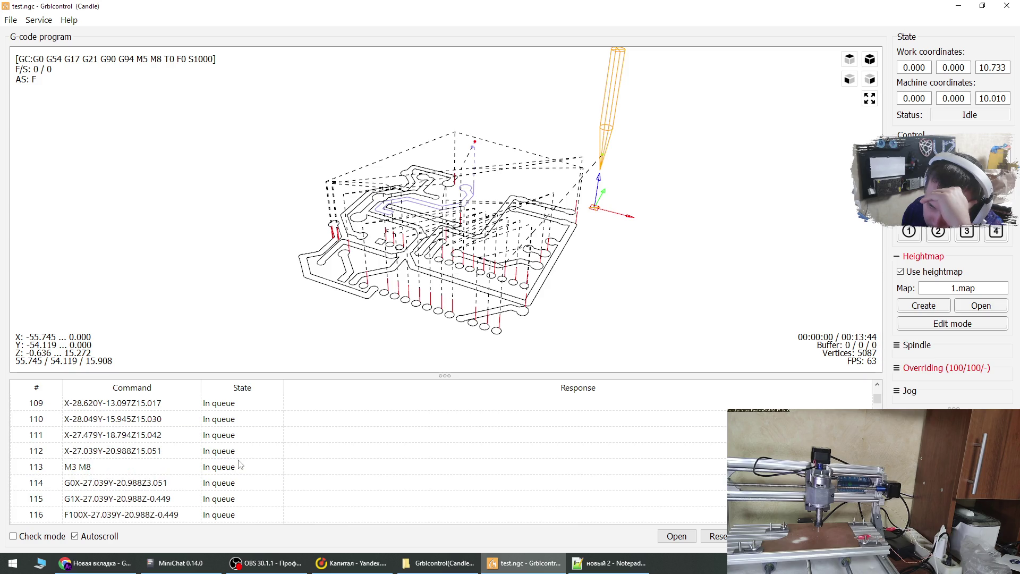
{"action": "scroll", "coordinate": [240, 465], "scroll_direction": "down", "scroll_amount": 1}
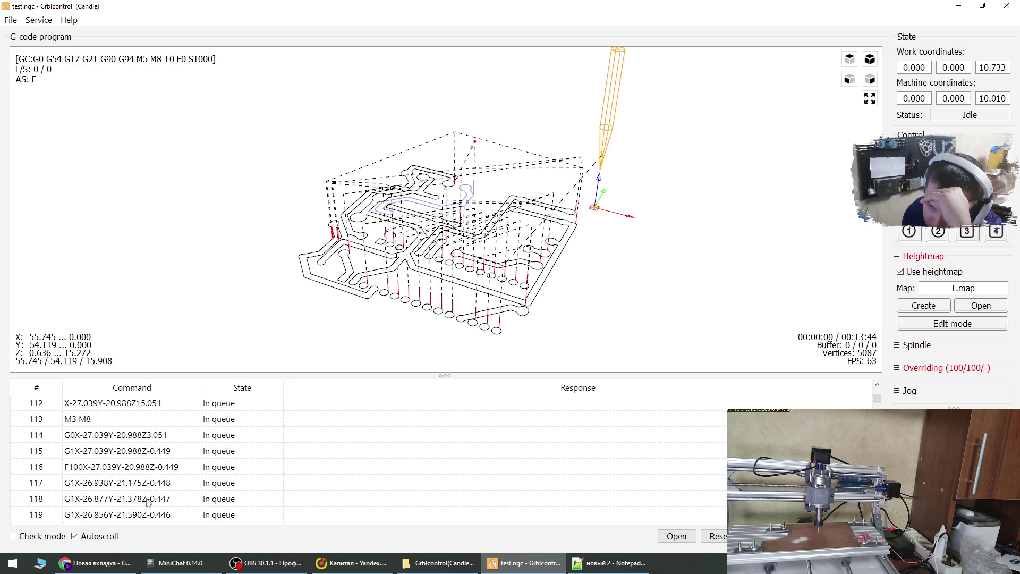
{"action": "scroll", "coordinate": [146, 485], "scroll_direction": "down", "scroll_amount": 7}
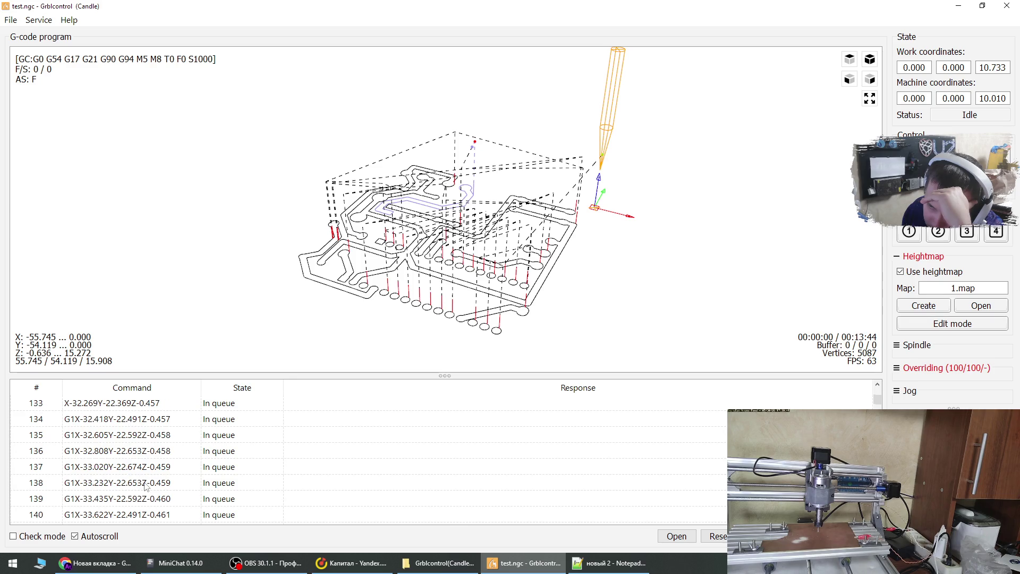
{"action": "scroll", "coordinate": [146, 485], "scroll_direction": "up", "scroll_amount": 2}
{"action": "scroll", "coordinate": [149, 501], "scroll_direction": "down", "scroll_amount": 4}
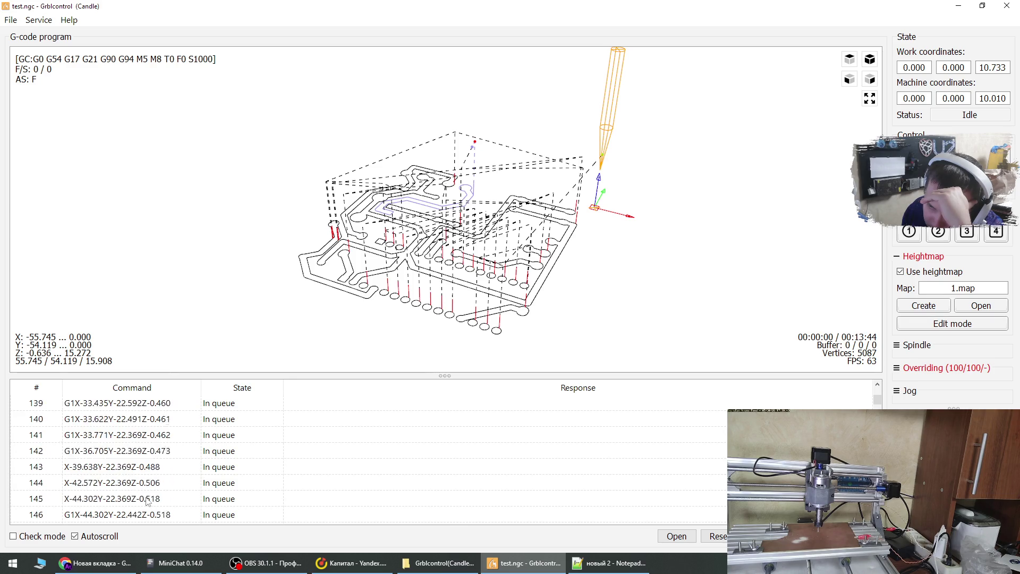
{"action": "scroll", "coordinate": [149, 500], "scroll_direction": "down", "scroll_amount": 1}
{"action": "scroll", "coordinate": [148, 500], "scroll_direction": "up", "scroll_amount": 1}
{"action": "scroll", "coordinate": [148, 497], "scroll_direction": "down", "scroll_amount": 5}
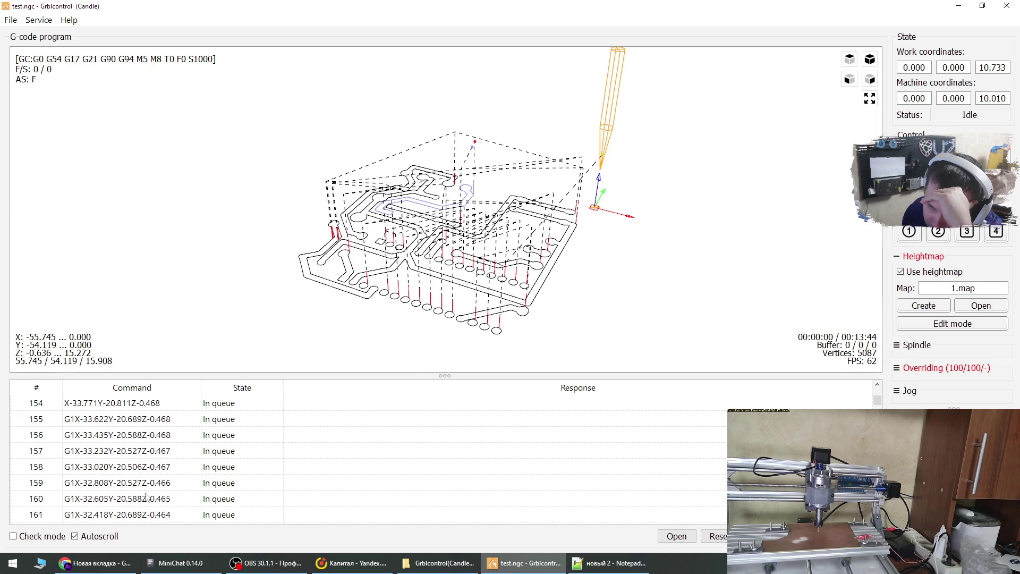
{"action": "scroll", "coordinate": [147, 498], "scroll_direction": "down", "scroll_amount": 8}
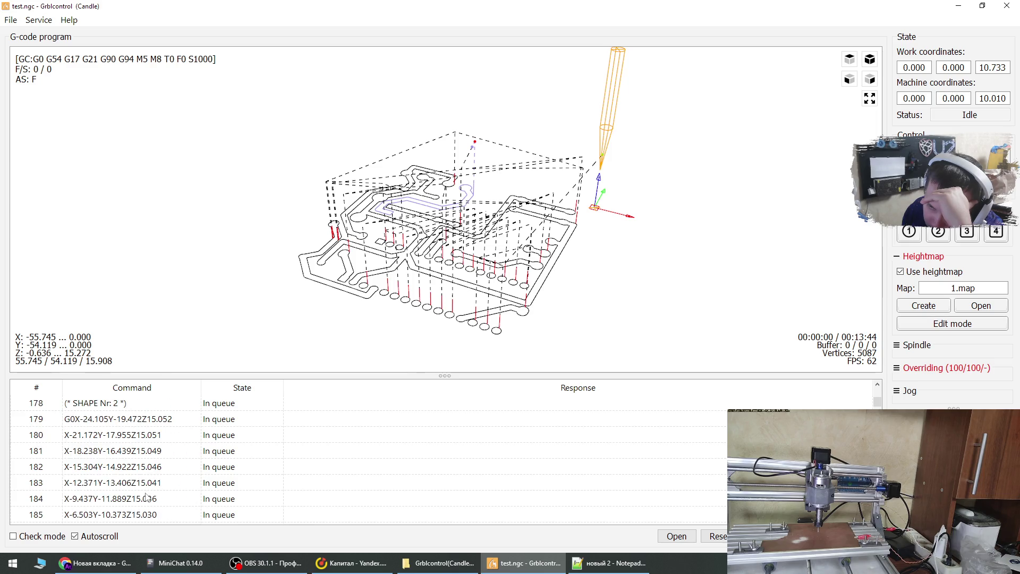
{"action": "scroll", "coordinate": [148, 495], "scroll_direction": "down", "scroll_amount": 3}
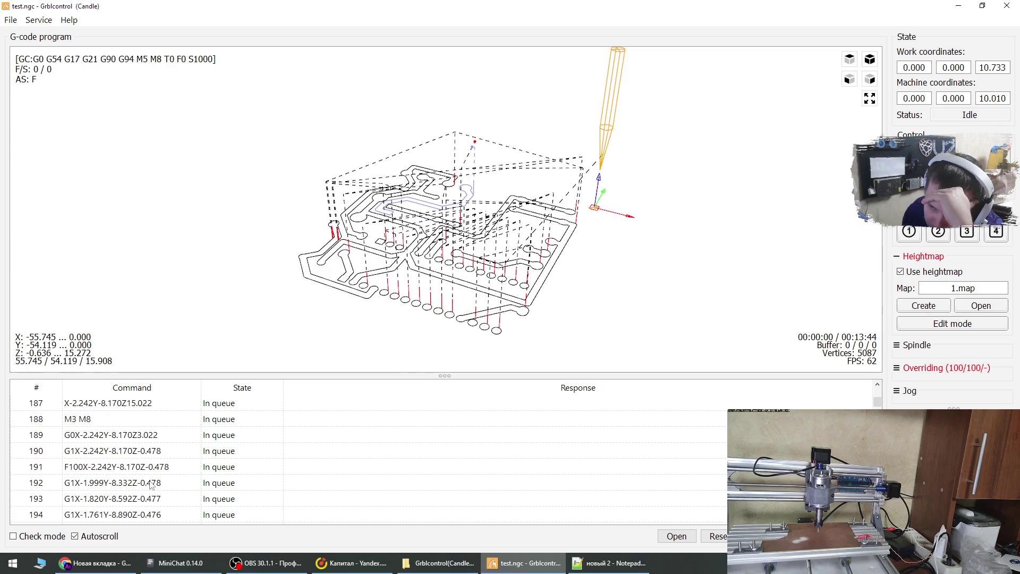
{"action": "scroll", "coordinate": [151, 485], "scroll_direction": "down", "scroll_amount": 8}
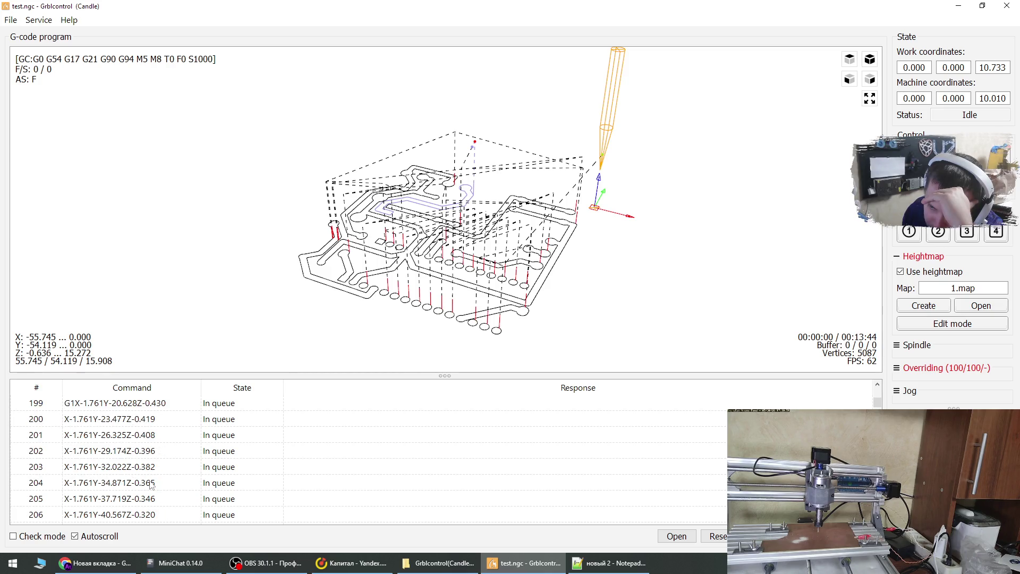
{"action": "scroll", "coordinate": [151, 485], "scroll_direction": "down", "scroll_amount": 5}
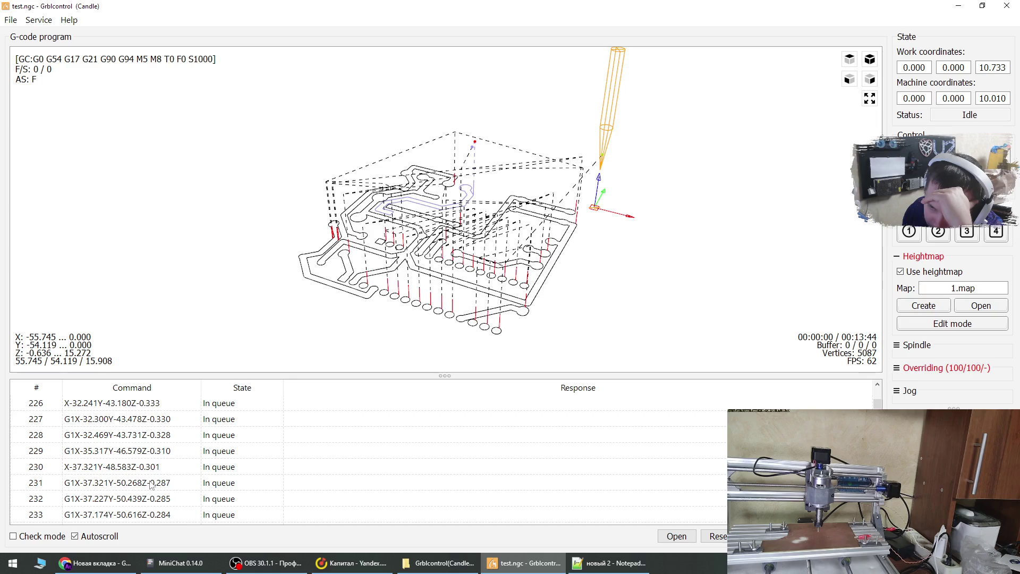
{"action": "scroll", "coordinate": [154, 472], "scroll_direction": "down", "scroll_amount": 5}
{"action": "scroll", "coordinate": [153, 469], "scroll_direction": "up", "scroll_amount": 13}
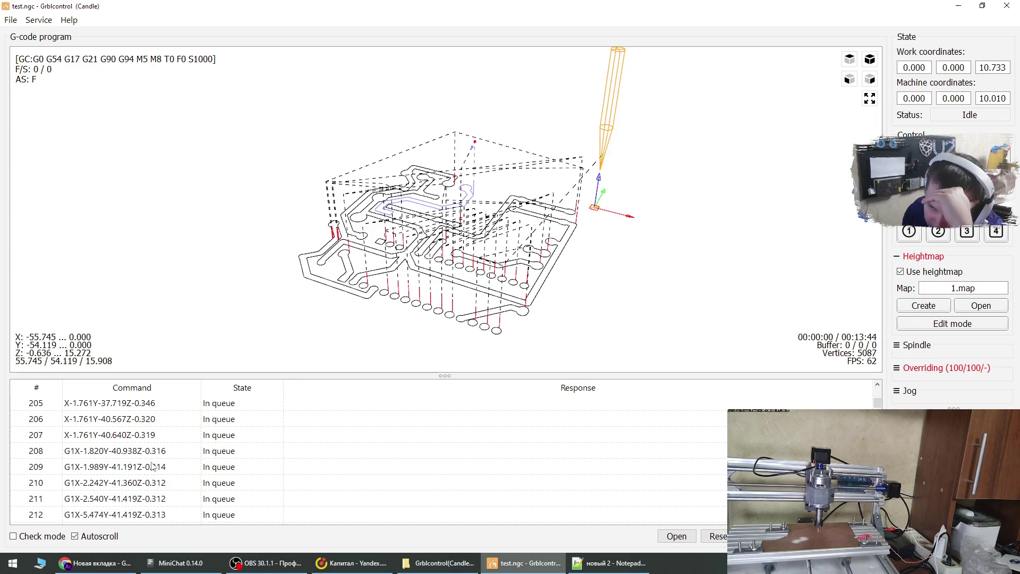
{"action": "scroll", "coordinate": [152, 467], "scroll_direction": "up", "scroll_amount": 5}
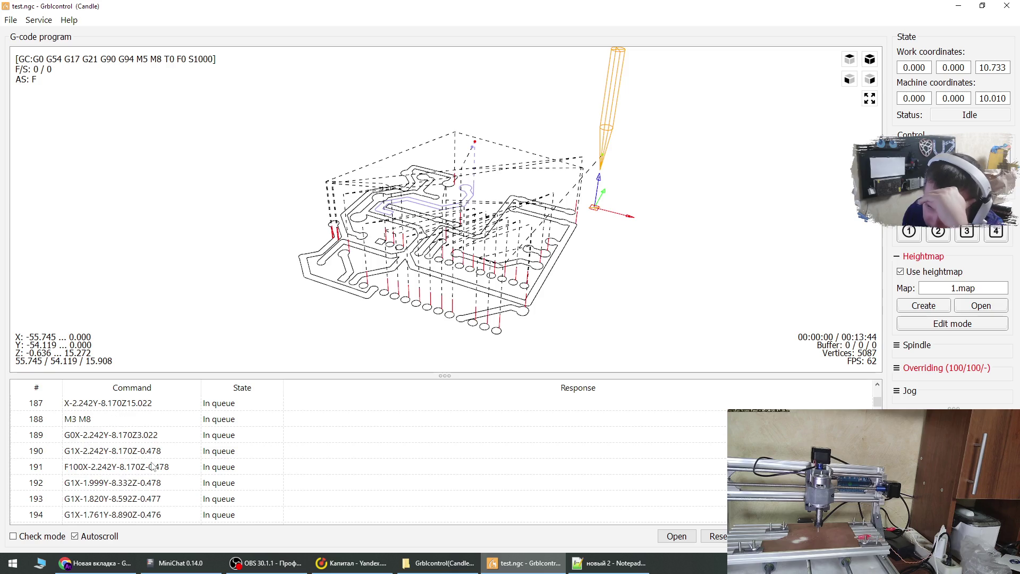
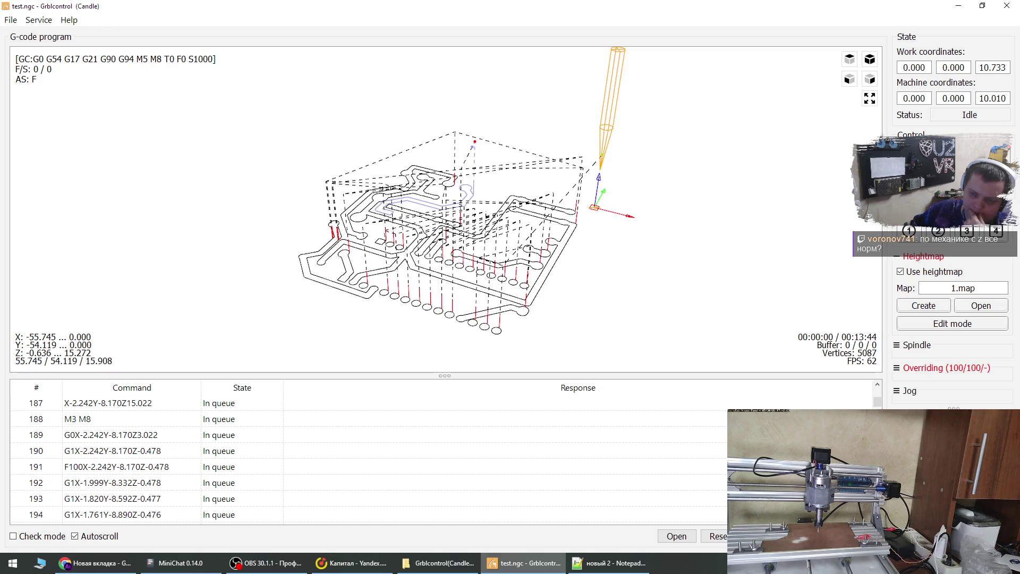
- Launch Remote Desktop Connection from the tiles in the Windows Start menu
{"action": "key", "text": "super"}
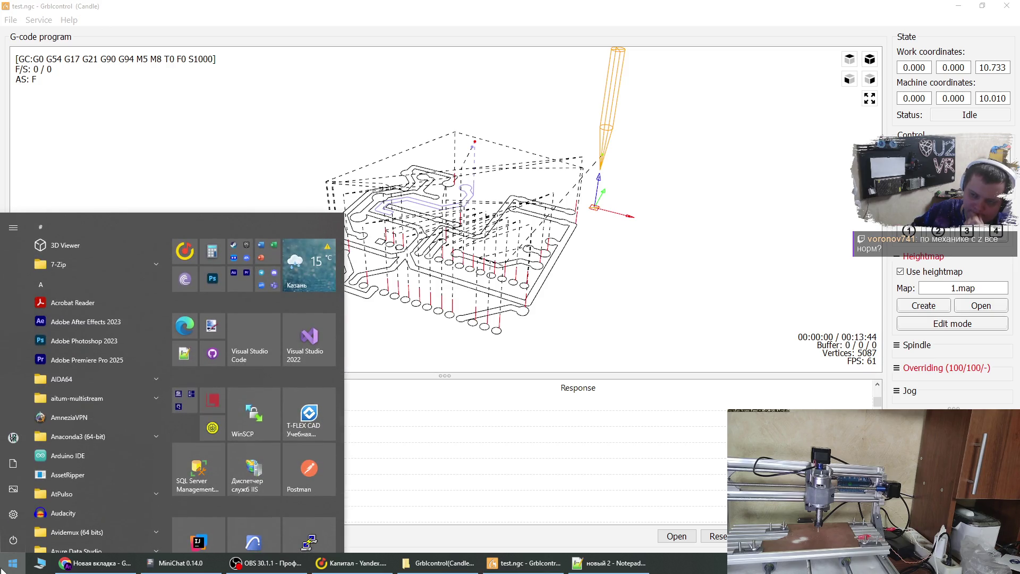
{"action": "scroll", "coordinate": [251, 260], "scroll_direction": "down", "scroll_amount": 3}
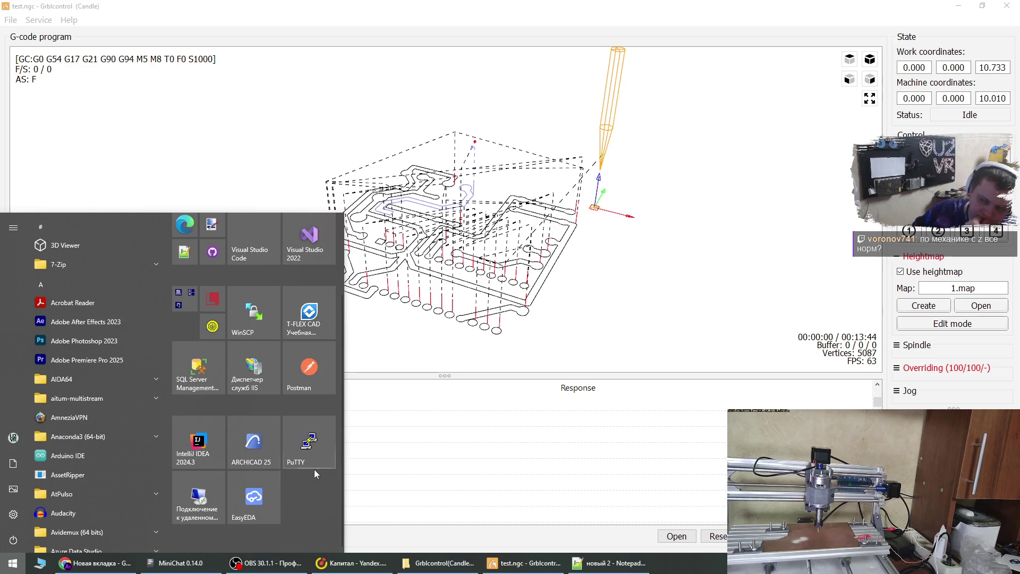
{"action": "left_click", "coordinate": [207, 501]}
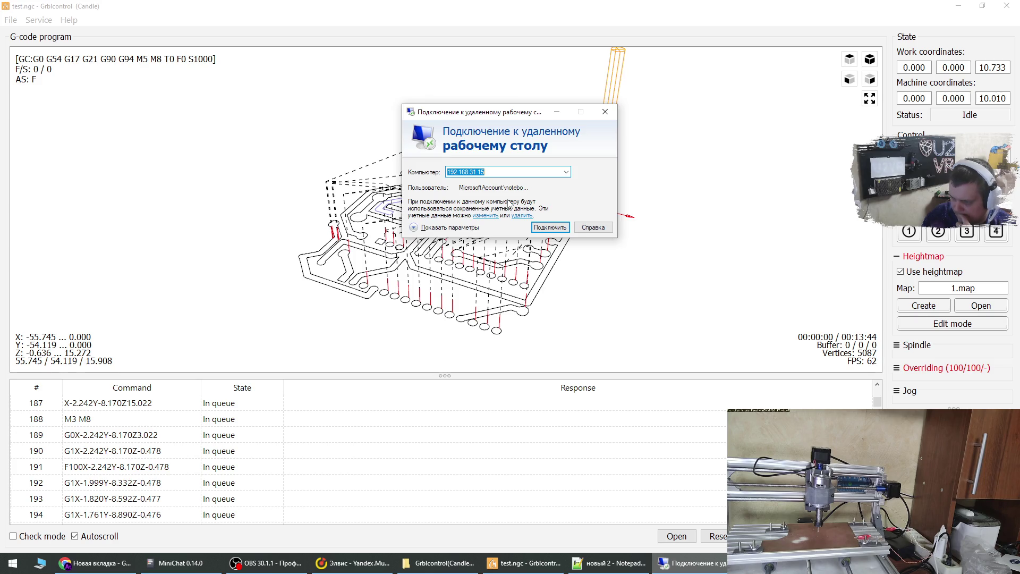
- Change the target computer from 192.168.31.15 to 192.168.31.14 and start connecting
{"action": "left_click", "coordinate": [489, 173]}
{"action": "key", "text": "BackSpace"}
{"action": "type", "text": "4"}
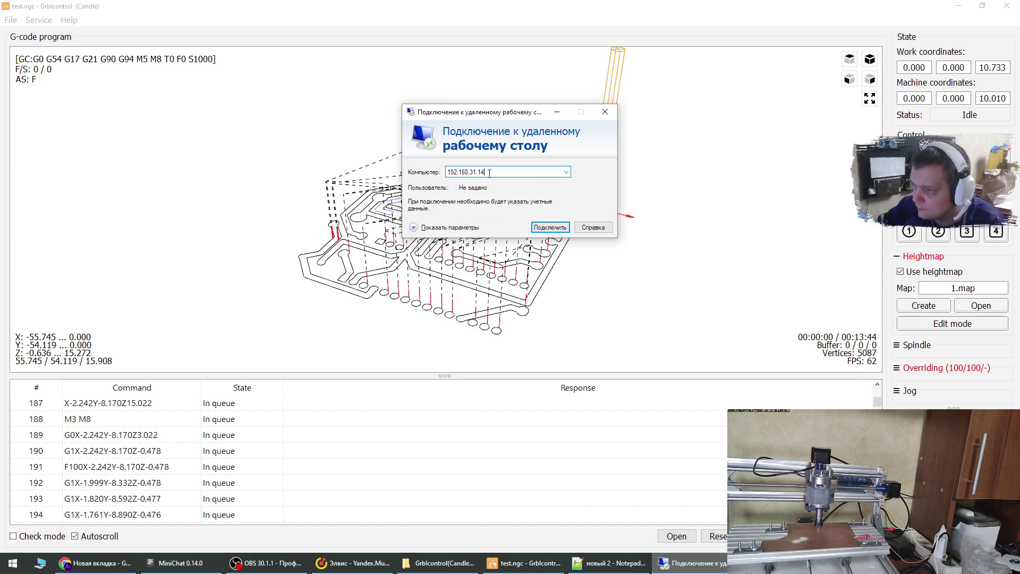
{"action": "key", "text": "Return"}
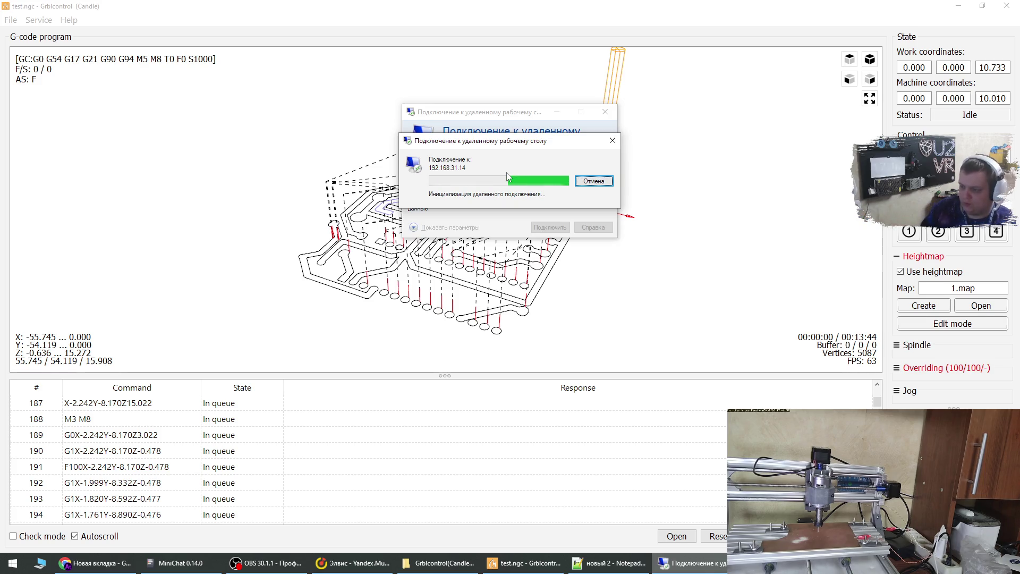
- Search Google in Chrome for 'как включить RDP' using the Russian keyboard layout
{"action": "left_click", "coordinate": [96, 563]}
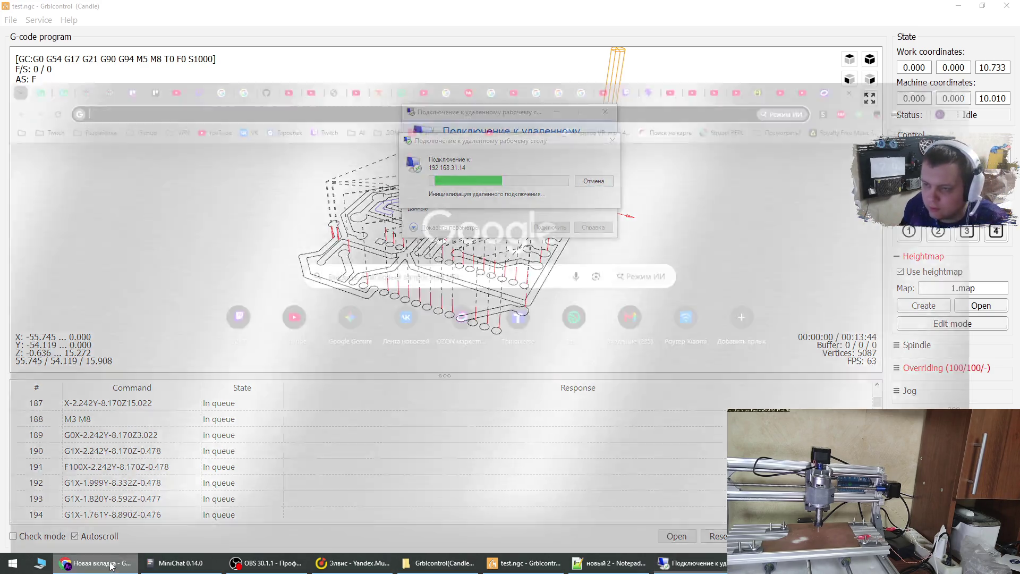
{"action": "left_click", "coordinate": [360, 33]}
{"action": "key", "text": "super+space"}
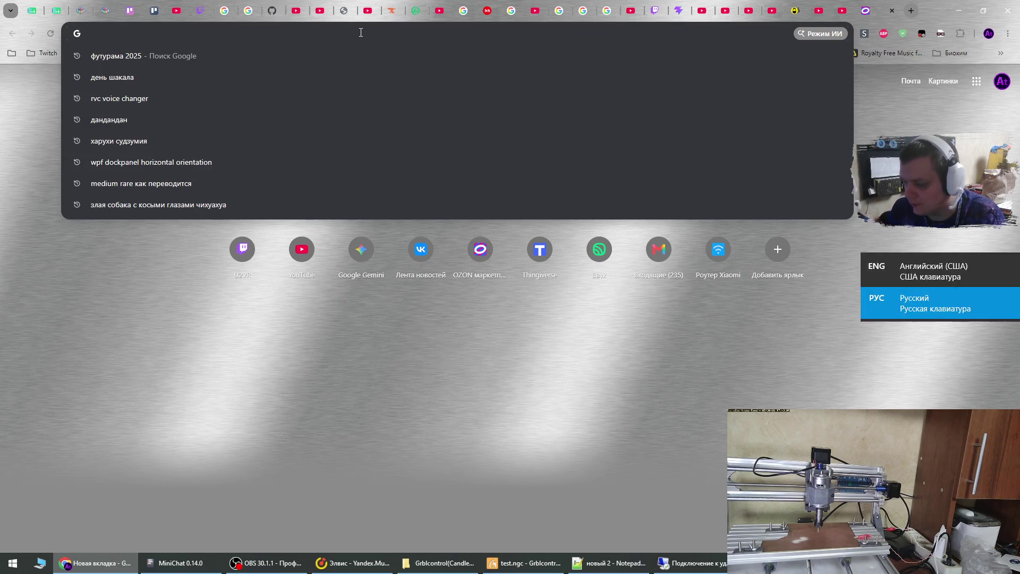
{"action": "type", "text": "как включить "}
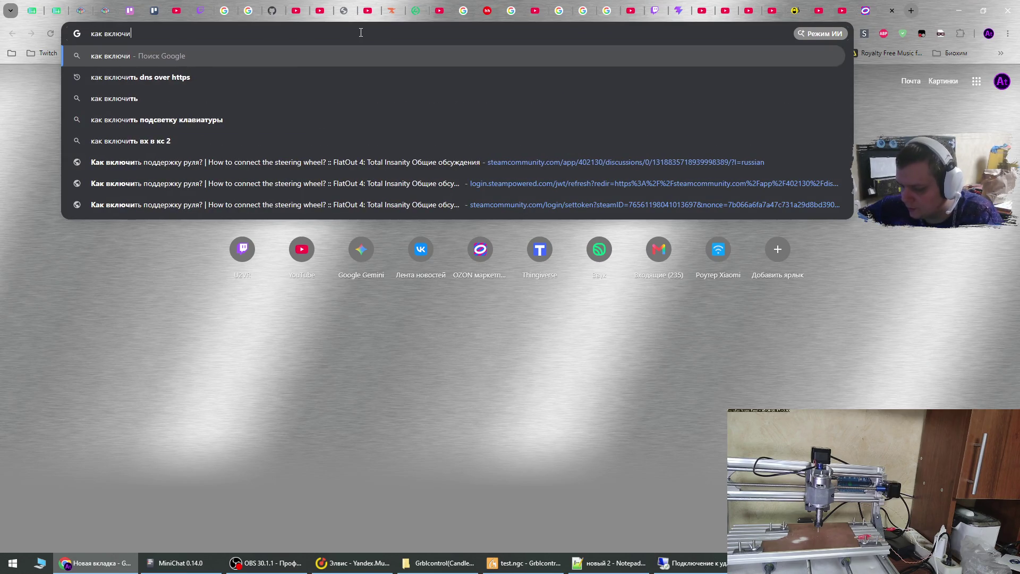
{"action": "type", "text": "RDP"}
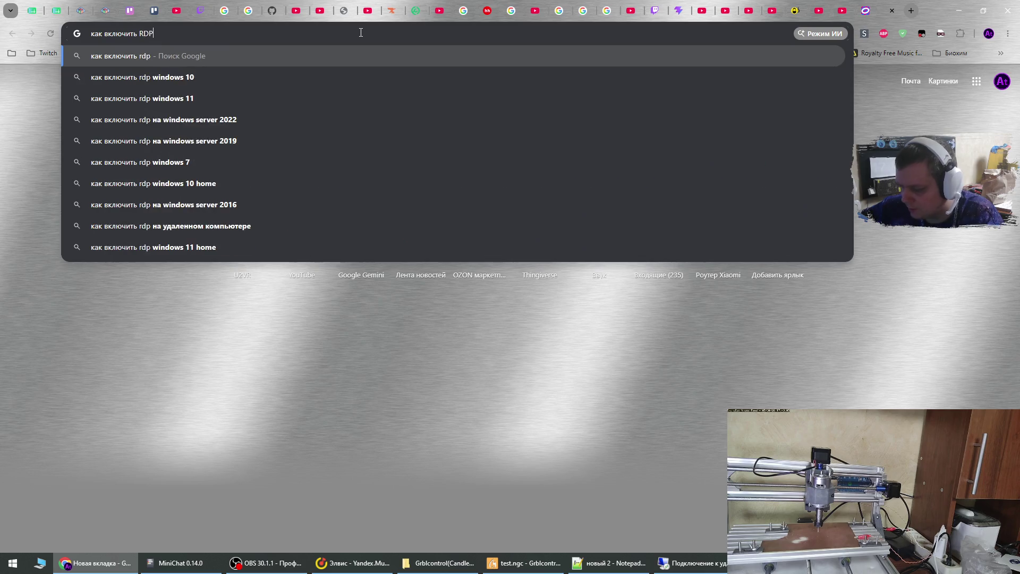
{"action": "key", "text": "Return"}
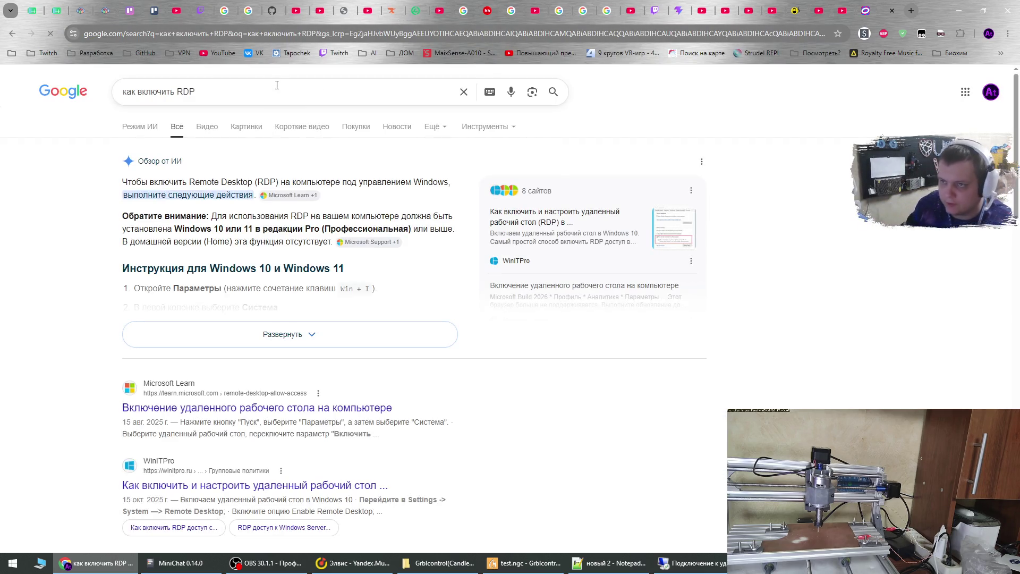
- Refine the search to the suggestion 'как включить rdp windows 10'
{"action": "left_click", "coordinate": [285, 92]}
{"action": "type", "text": "2"}
{"action": "key", "text": "BackSpace"}
{"action": "type", "text": "wi"}
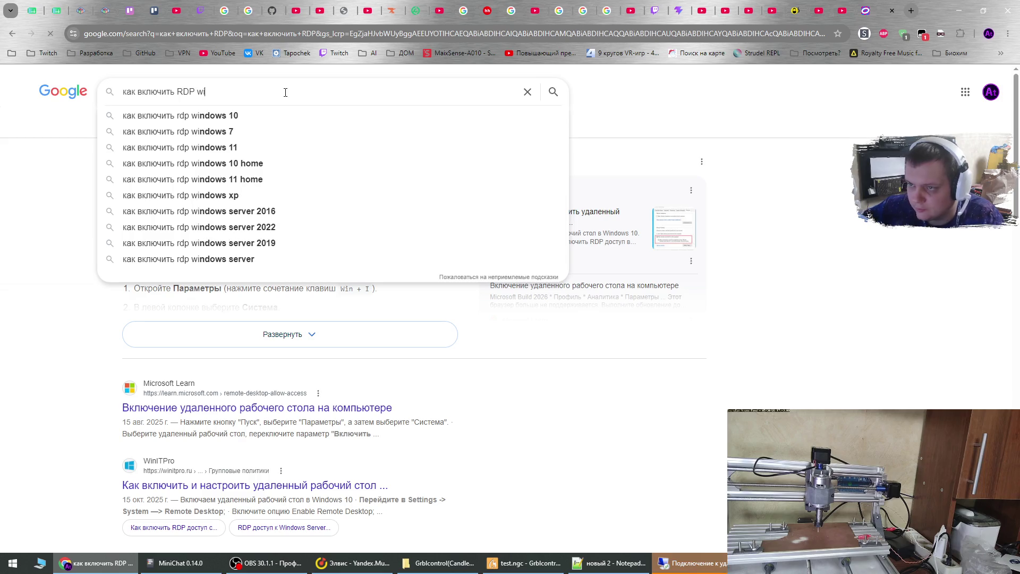
{"action": "key", "text": "Down"}
{"action": "key", "text": "Return"}
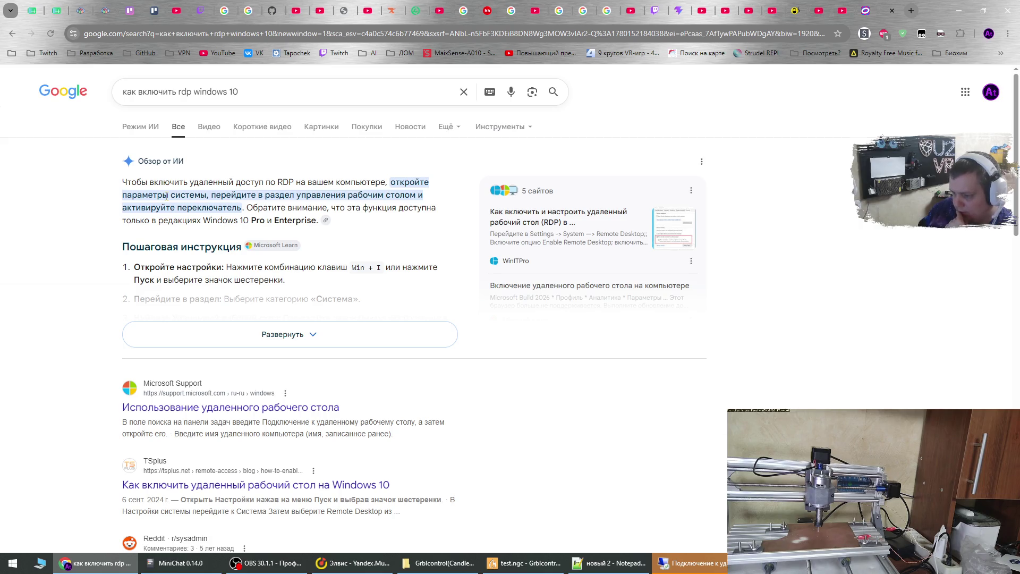
- Retry the Remote Desktop connection to 192.168.31.14 and dismiss the resulting failure error
{"action": "left_click", "coordinate": [702, 562]}
{"action": "left_click", "coordinate": [600, 307]}
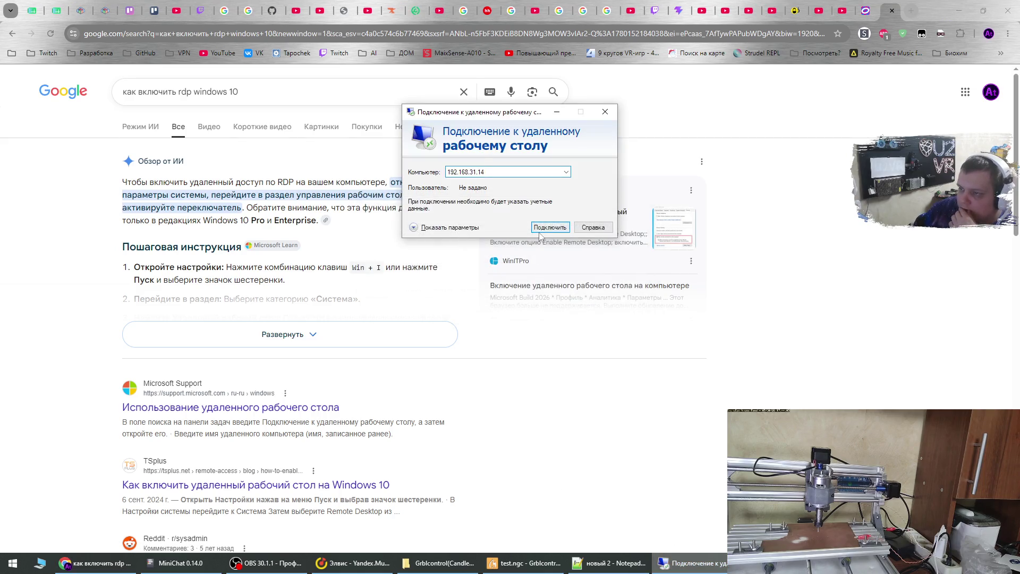
{"action": "left_click", "coordinate": [545, 228]}
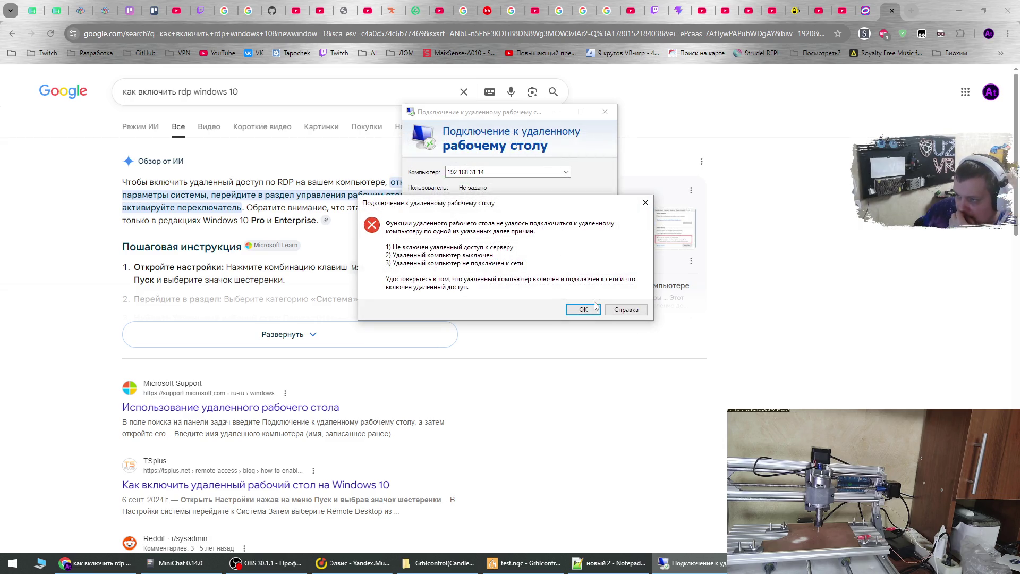
{"action": "left_click", "coordinate": [585, 309]}
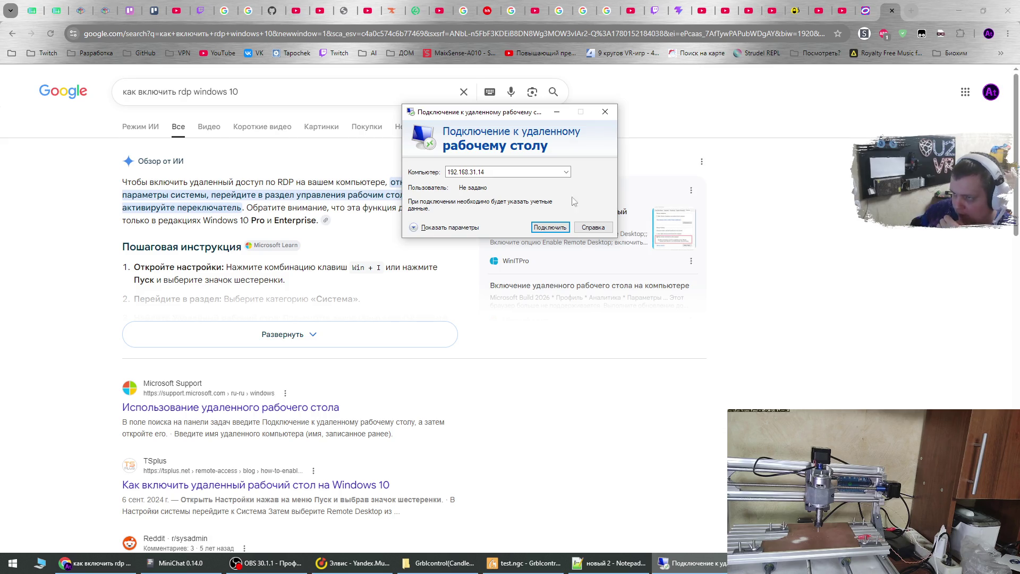
- Try connecting to computer DESKTOP-MR9RT19 and dismiss the computer-not-found error
{"action": "double_click", "coordinate": [487, 171]}
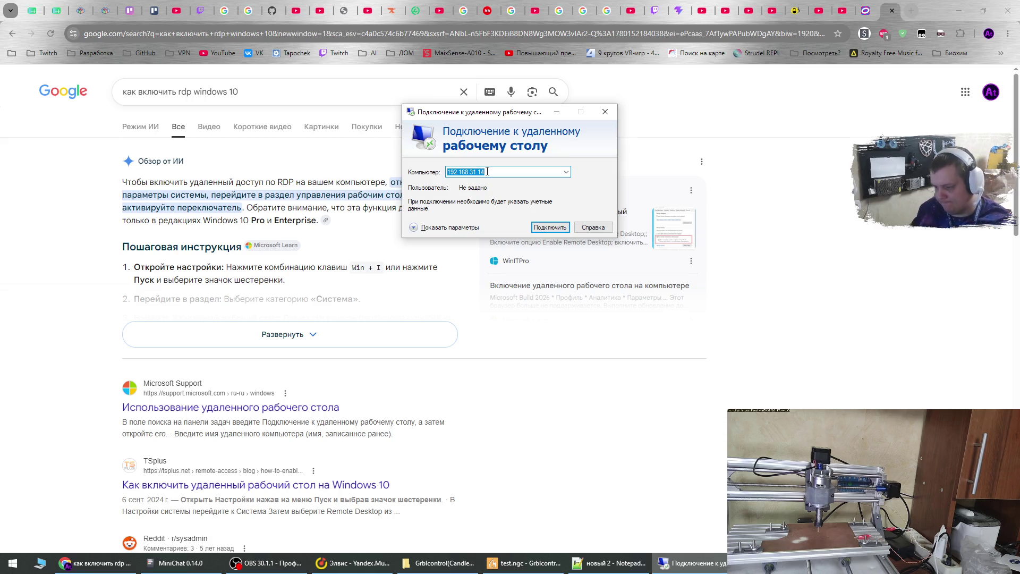
{"action": "type", "text": "DES"}
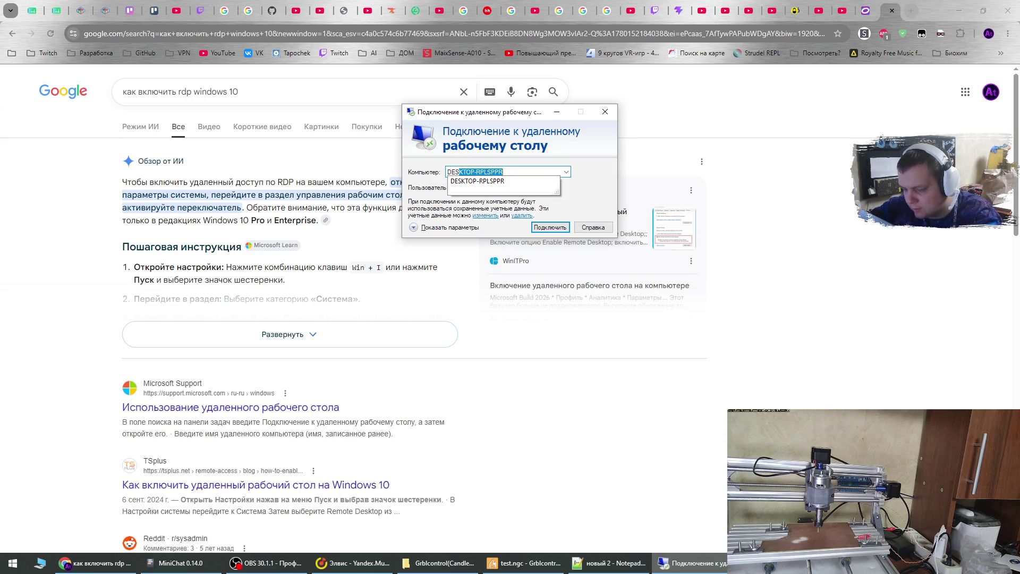
{"action": "type", "text": "CTOP-"}
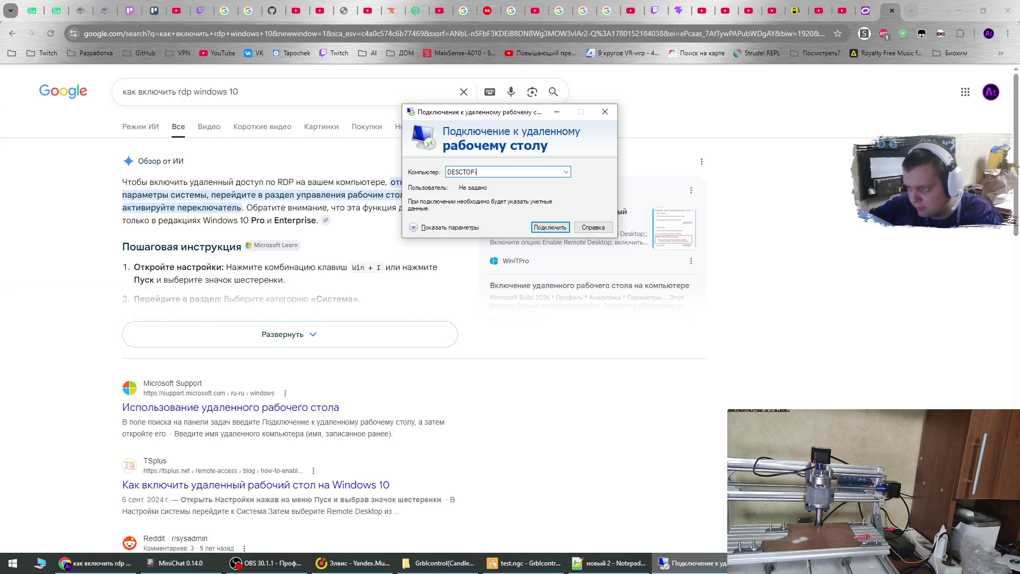
{"action": "key", "text": "BackSpace"}
{"action": "key", "text": "BackSpace"}
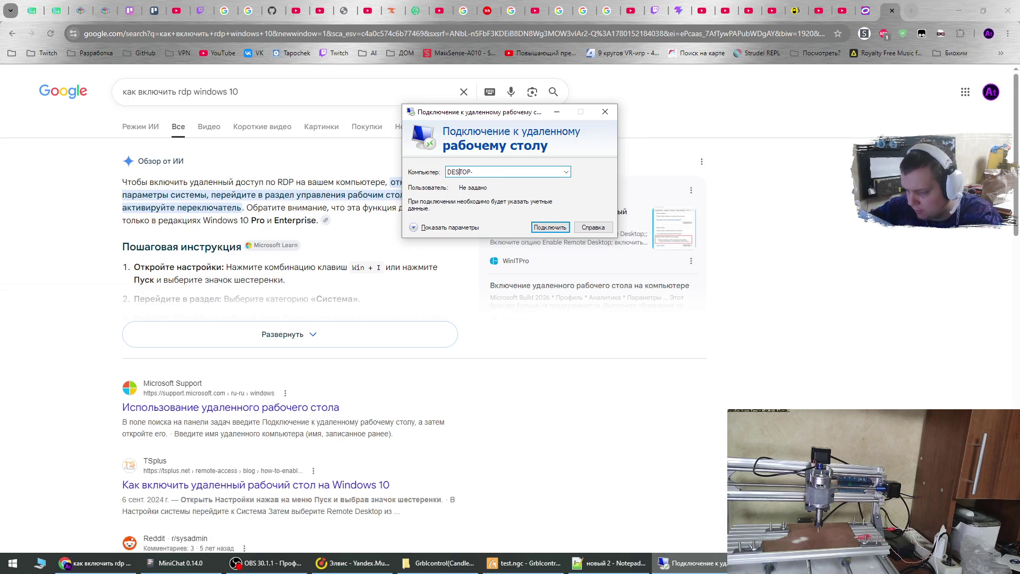
{"action": "type", "text": "KTOP-"}
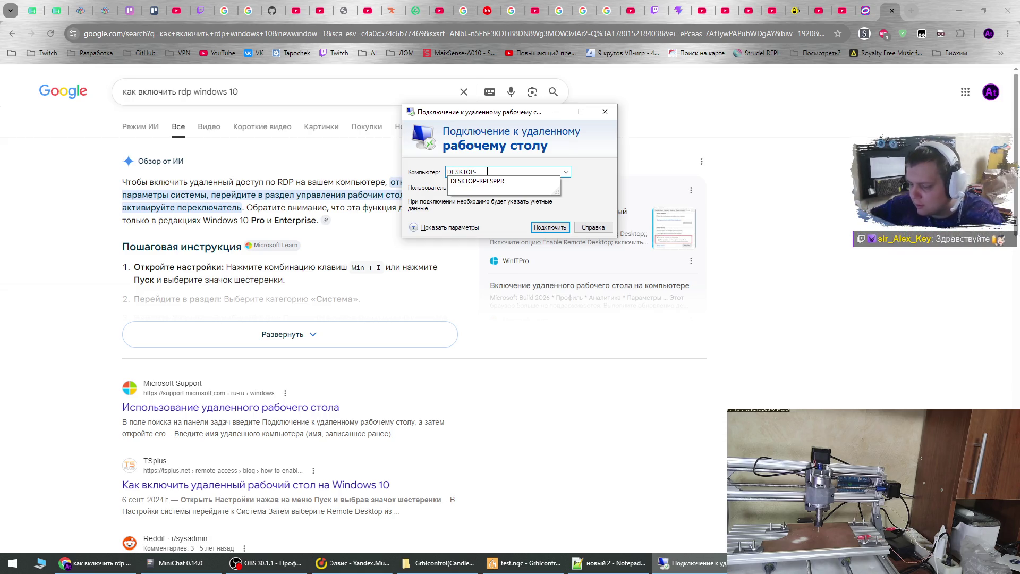
{"action": "type", "text": "MR9"}
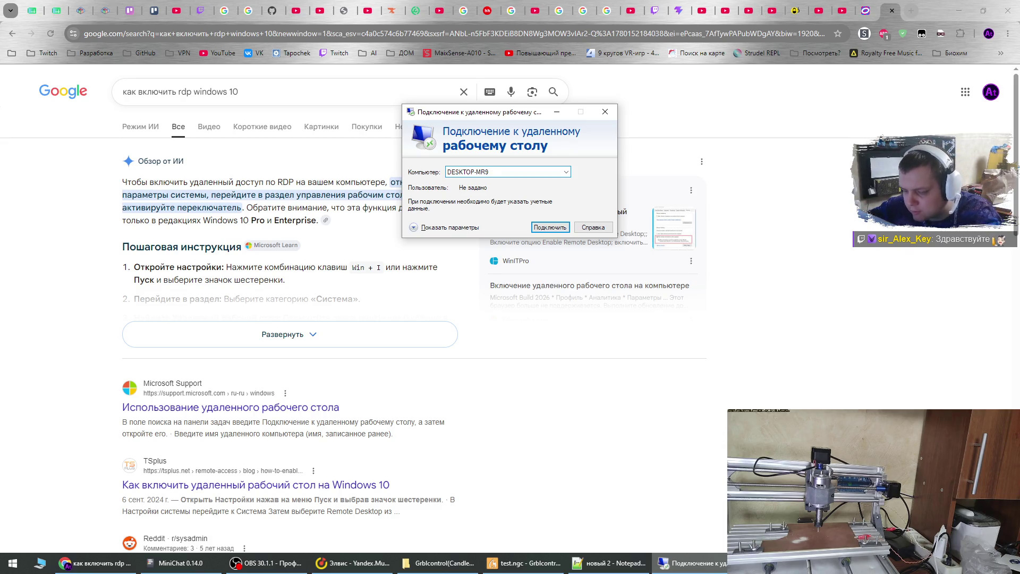
{"action": "type", "text": "RT19"}
{"action": "key", "text": "Return"}
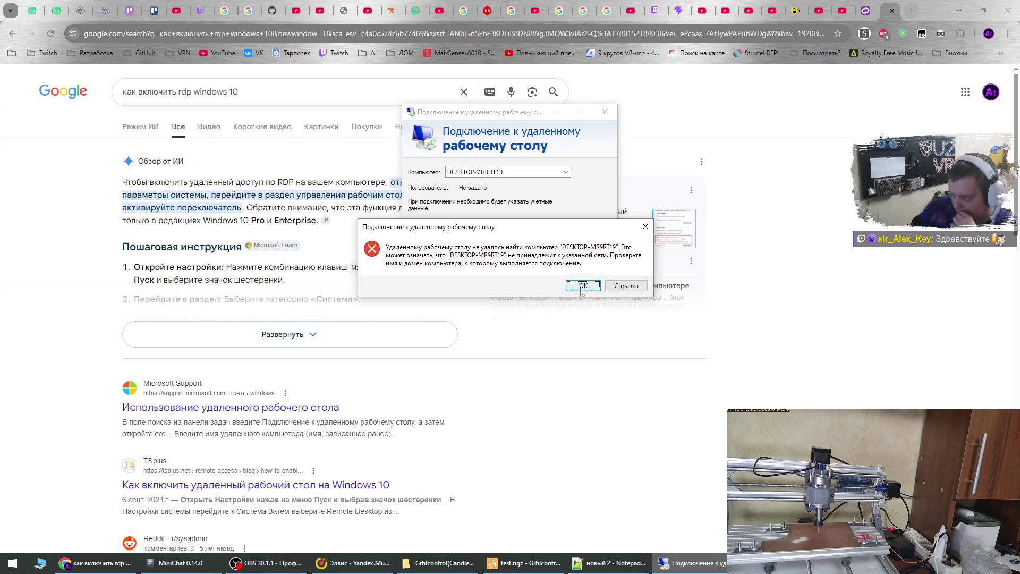
{"action": "left_click", "coordinate": [583, 285]}
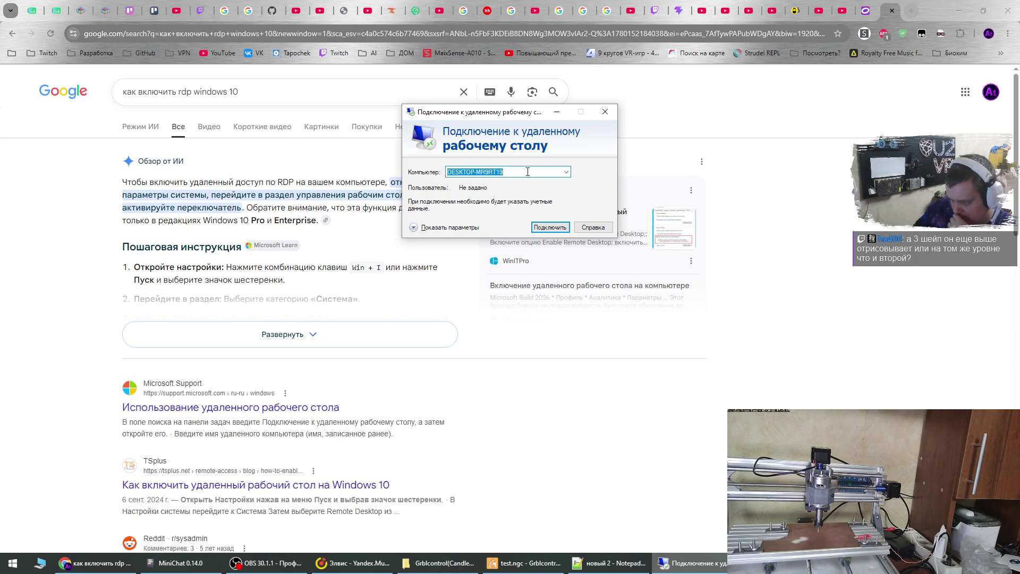
- Show the extra options, enter the user name, and connect again
{"action": "left_click", "coordinate": [445, 229]}
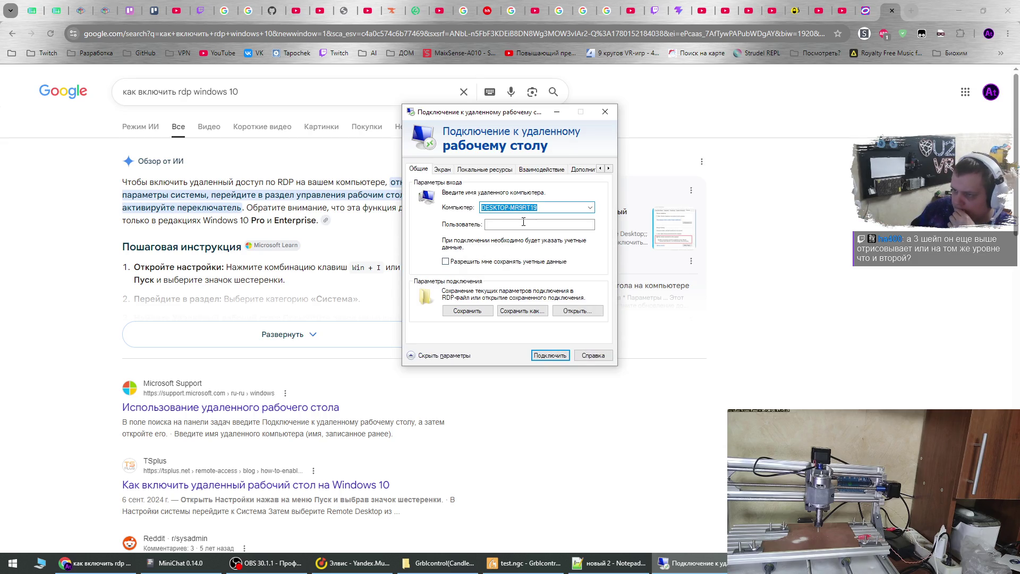
{"action": "left_click", "coordinate": [521, 223]}
{"action": "type", "text": "a;"}
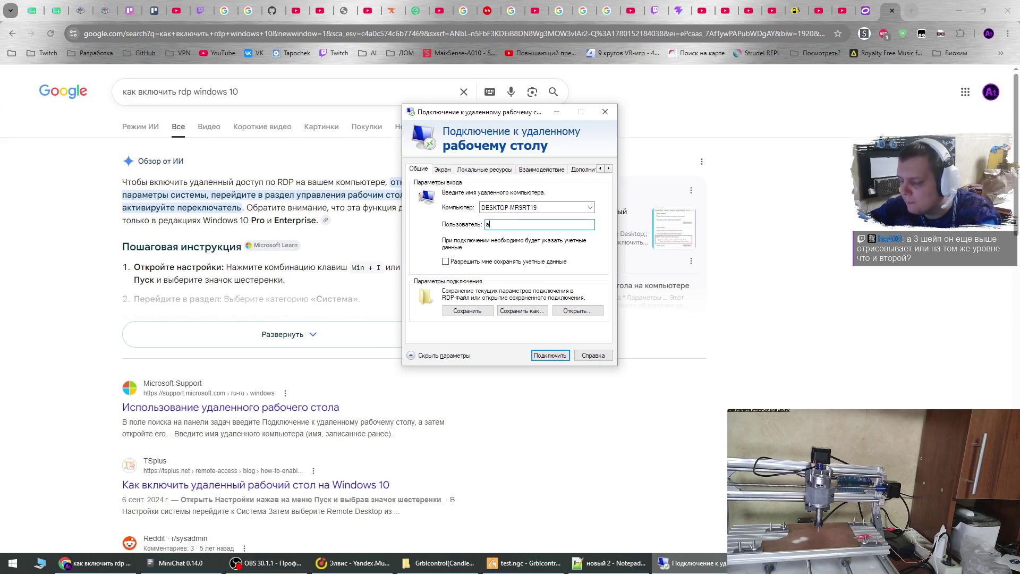
{"action": "key", "text": "BackSpace"}
{"action": "type", "text": "lext"}
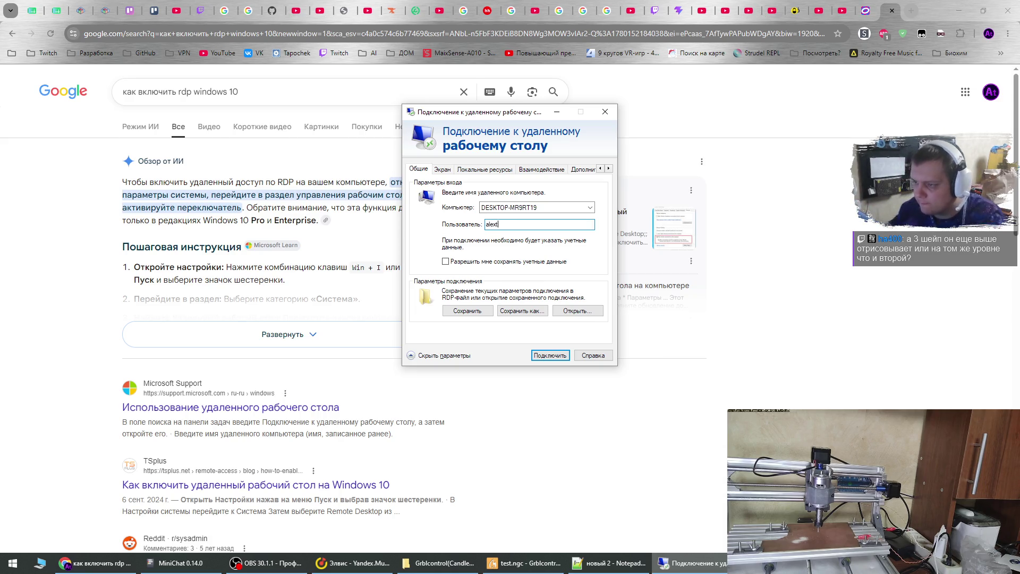
{"action": "left_click", "coordinate": [553, 356]}
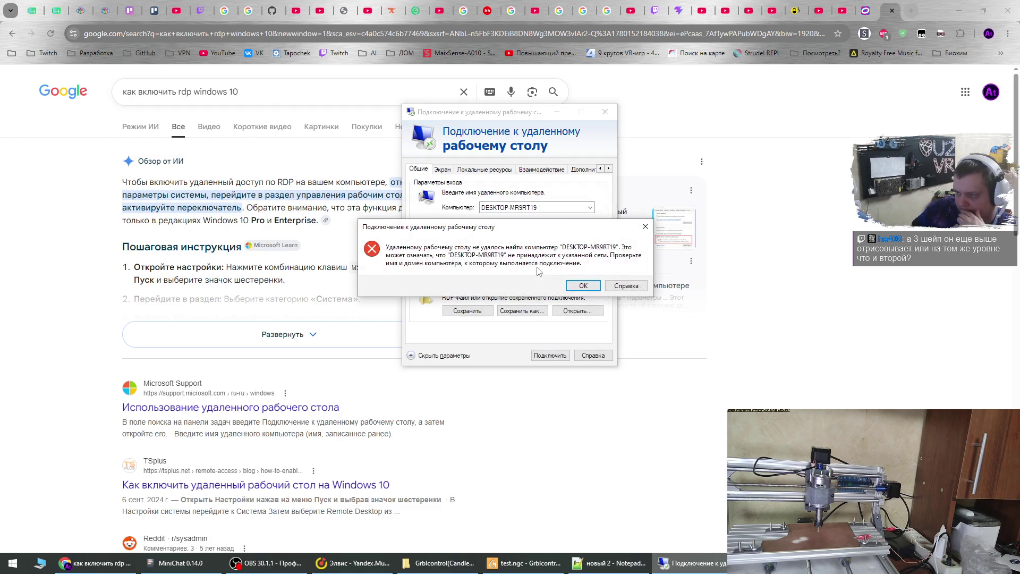
- Dismiss the error saying DESKTOP-MR9RT19 cannot be found
{"action": "left_click", "coordinate": [580, 287]}
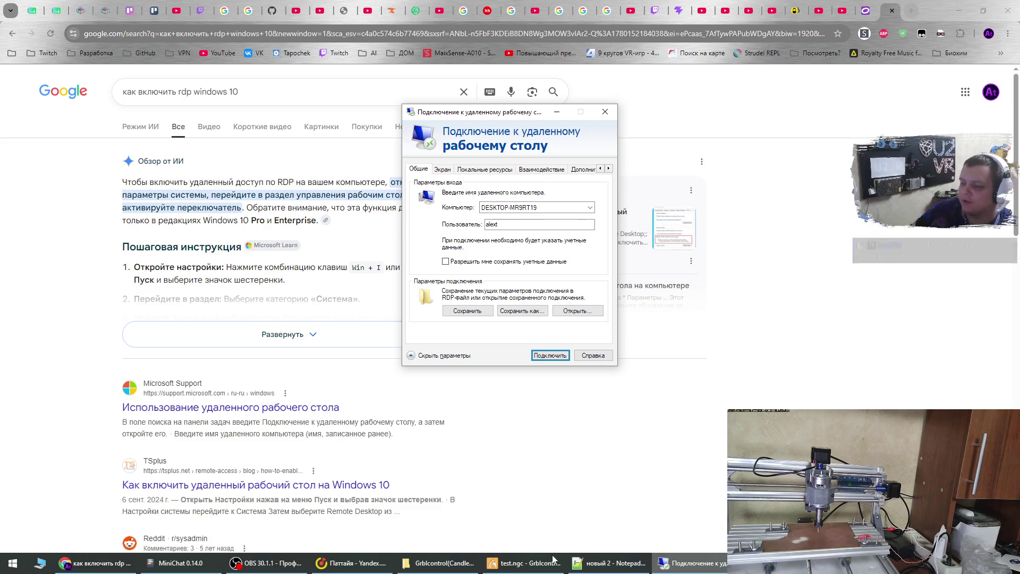
- Rotate the test.ngc toolpath in Candle to side and oblique top views, then return to Remote Desktop
{"action": "left_click", "coordinate": [525, 562]}
{"action": "left_click_drag", "start_coordinate": [462, 293], "coordinate": [477, 299]}
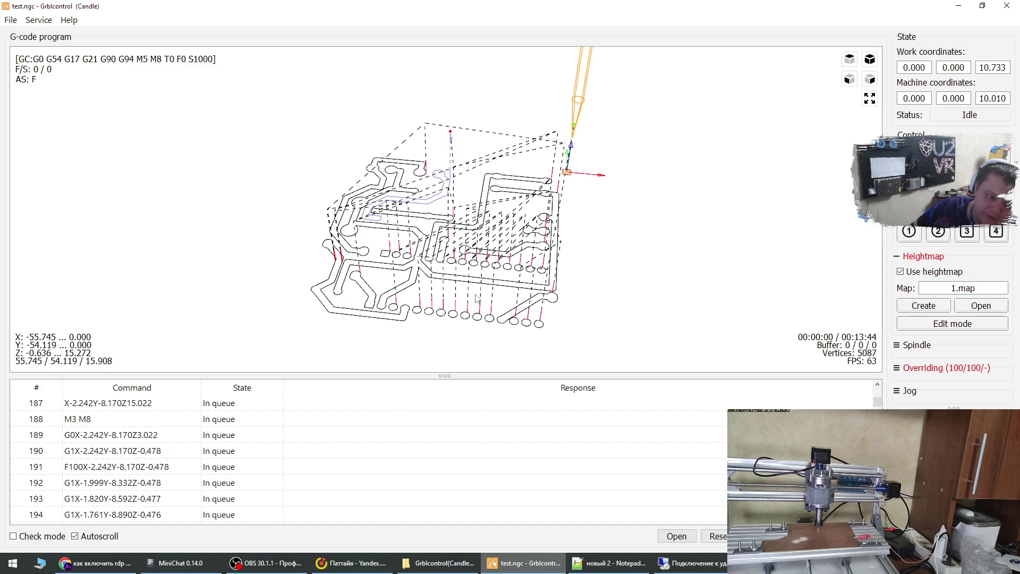
{"action": "left_click_drag", "start_coordinate": [477, 299], "coordinate": [486, 253]}
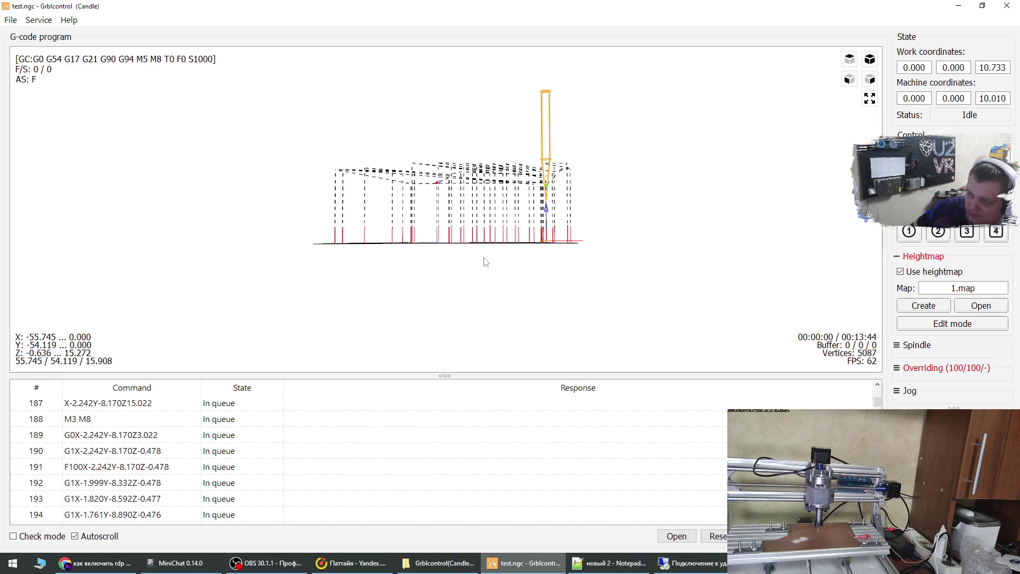
{"action": "left_click_drag", "start_coordinate": [484, 260], "coordinate": [484, 290]}
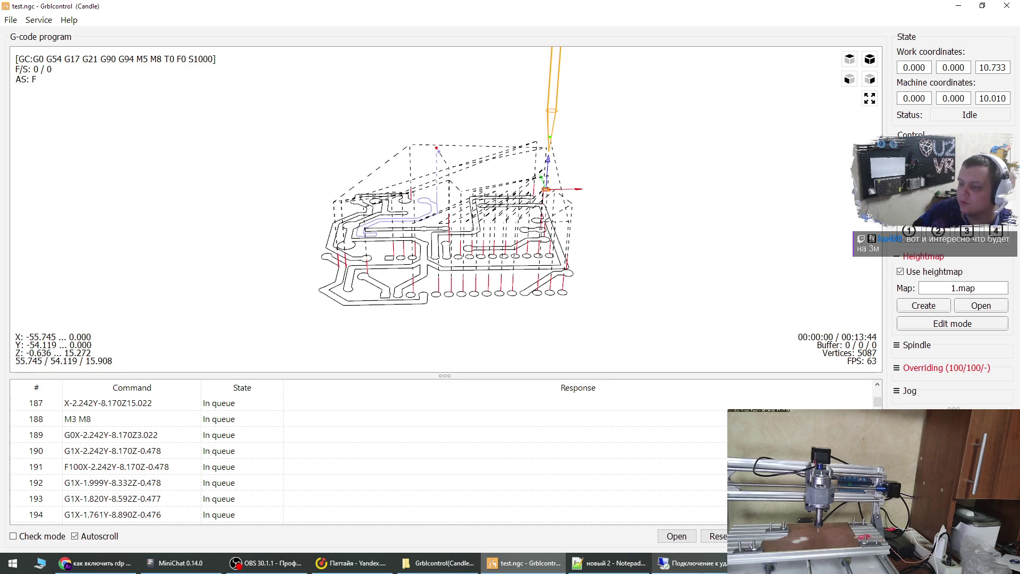
{"action": "left_click", "coordinate": [691, 562]}
- Replace the computer address with 192.168.31.14 and connect, reaching the Windows Security password prompt
{"action": "left_click", "coordinate": [539, 210]}
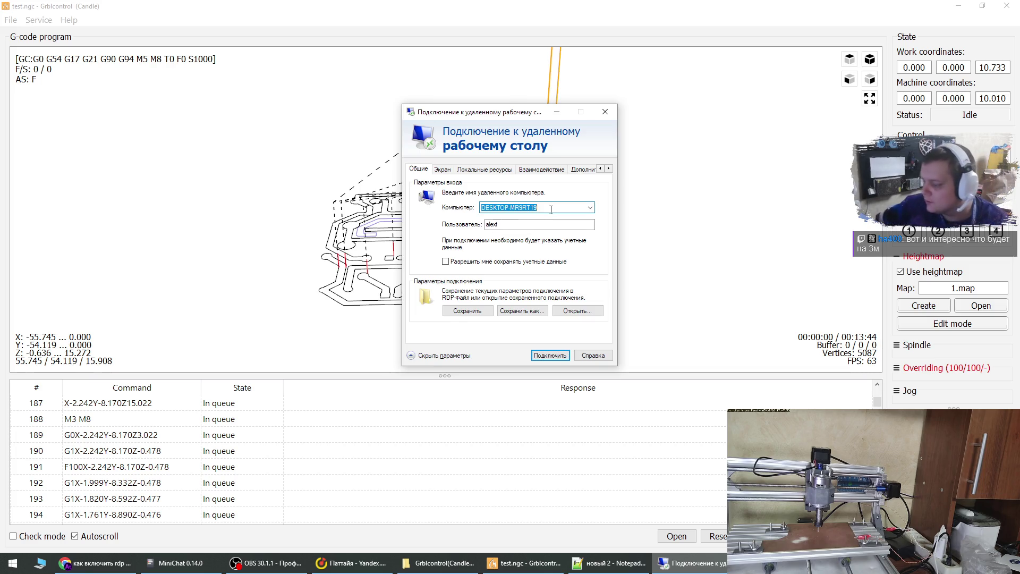
{"action": "type", "text": "10"}
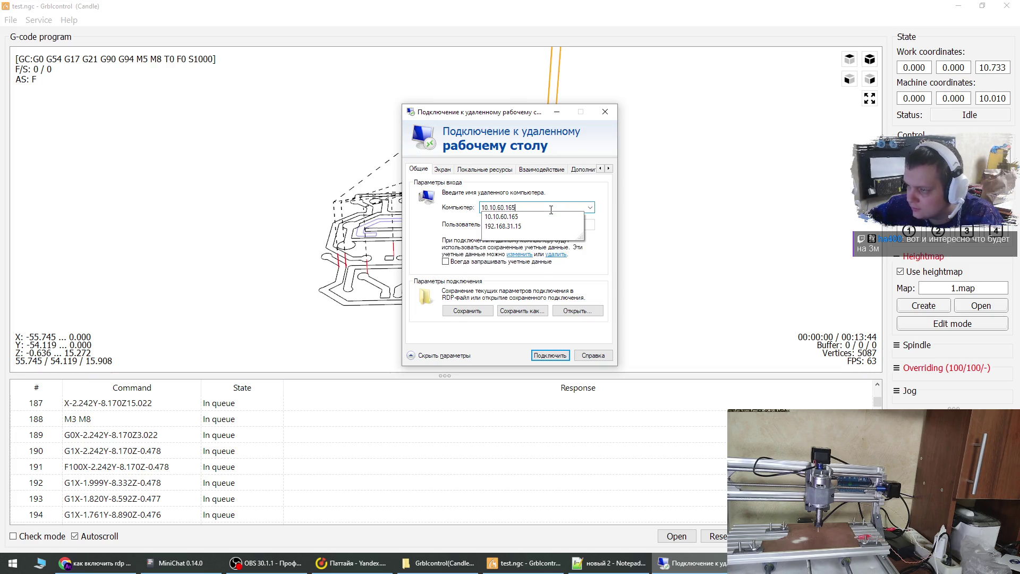
{"action": "key", "text": "Delete"}
{"action": "key", "text": "BackSpace"}
{"action": "type", "text": "92.168.31.15"}
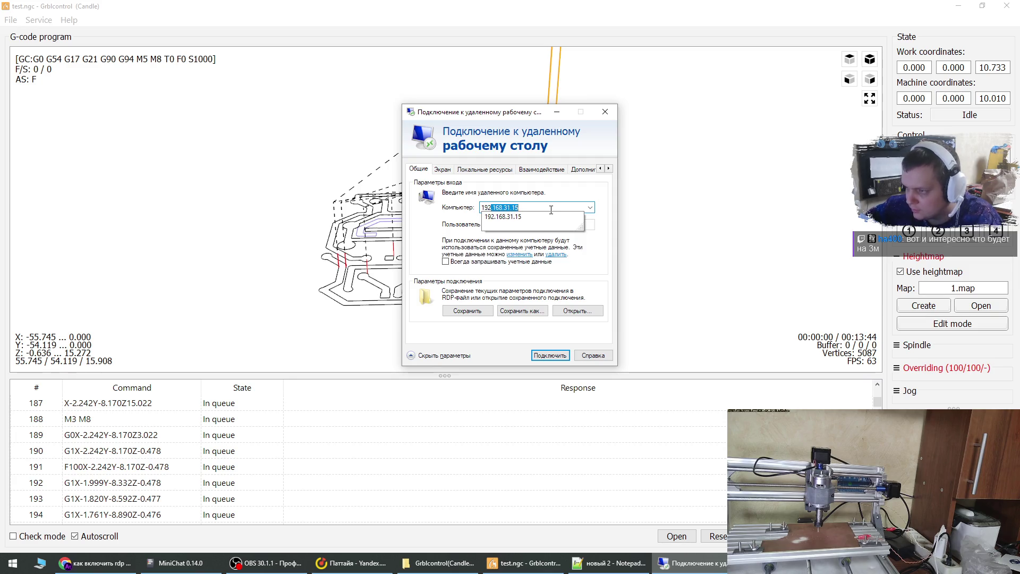
{"action": "key", "text": "End"}
{"action": "key", "text": "BackSpace"}
{"action": "type", "text": "4"}
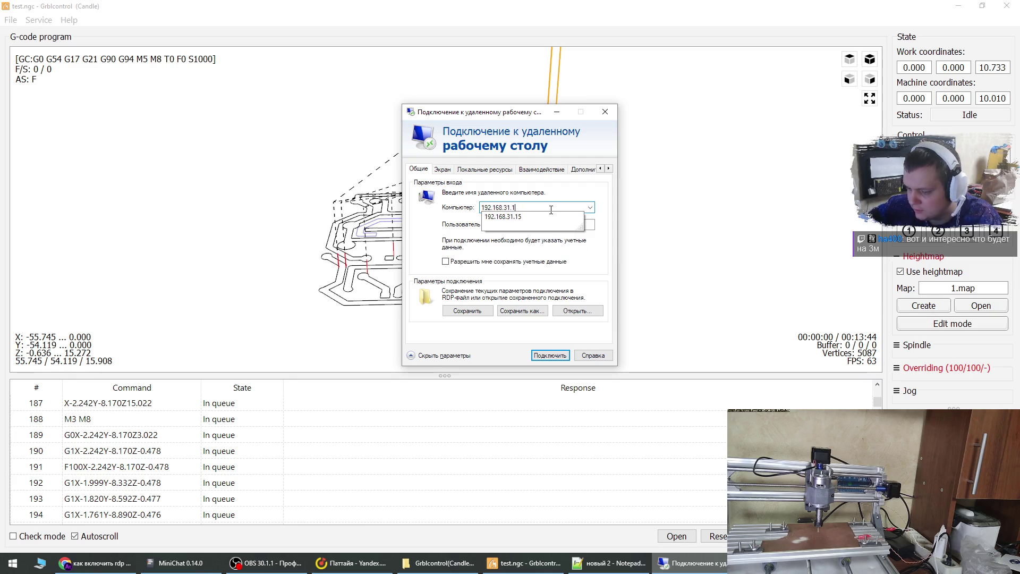
{"action": "key", "text": "Return"}
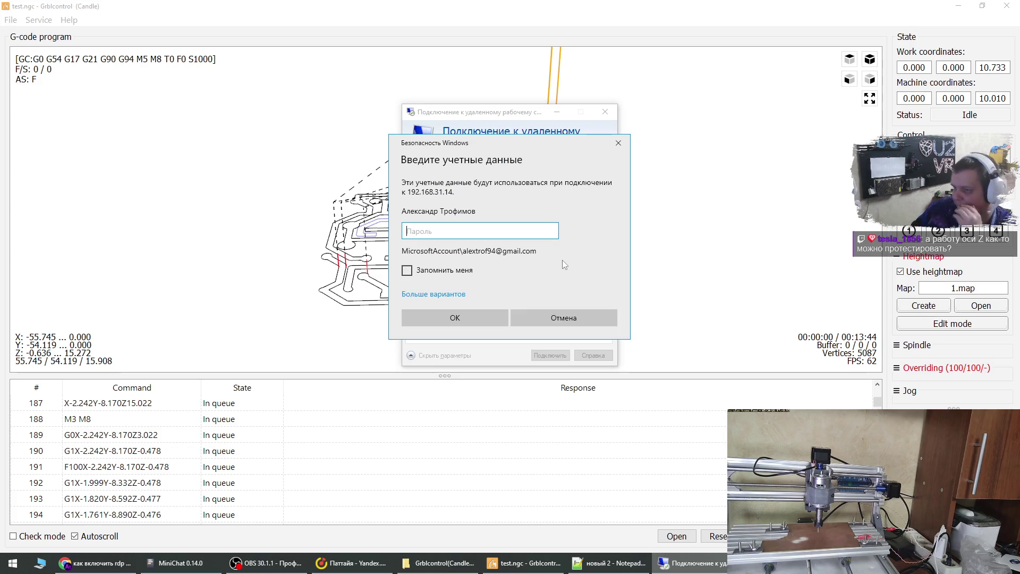
{"action": "left_click", "coordinate": [425, 272]}
{"action": "left_click", "coordinate": [481, 230]}
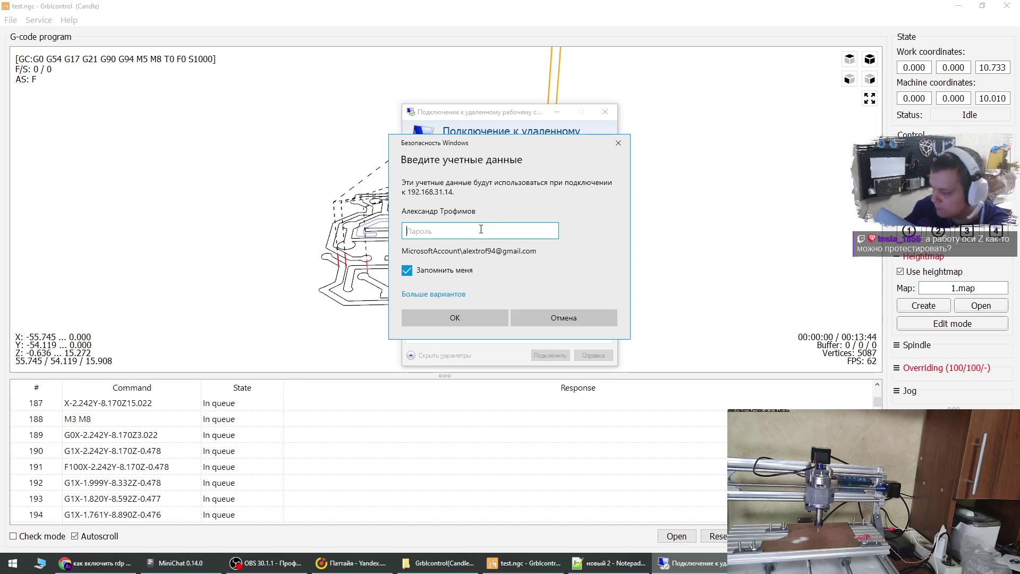
{"action": "type", "text": "*****"}
{"action": "key", "text": "Return"}
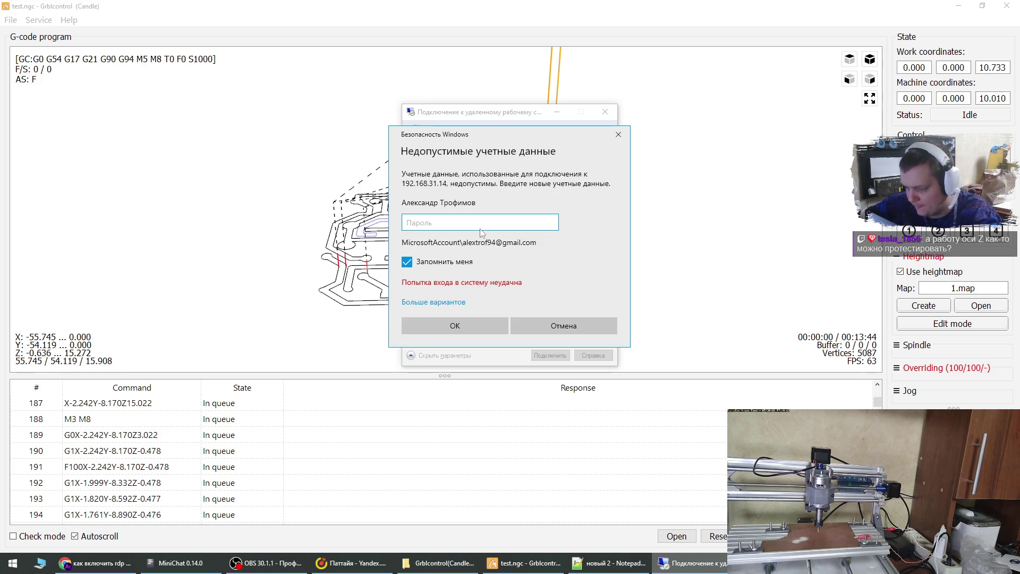
{"action": "type", "text": "****"}
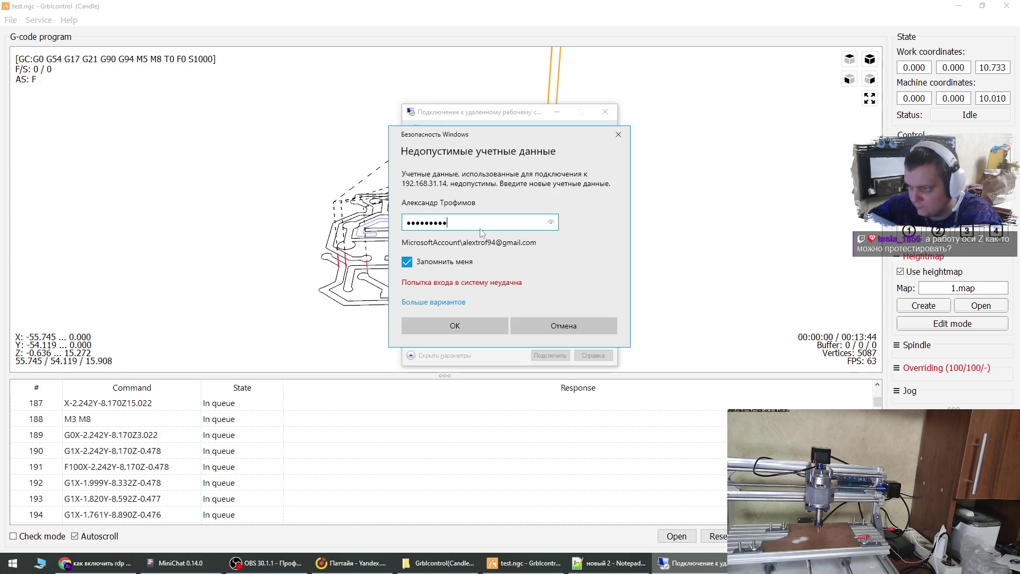
{"action": "key", "text": "Return"}
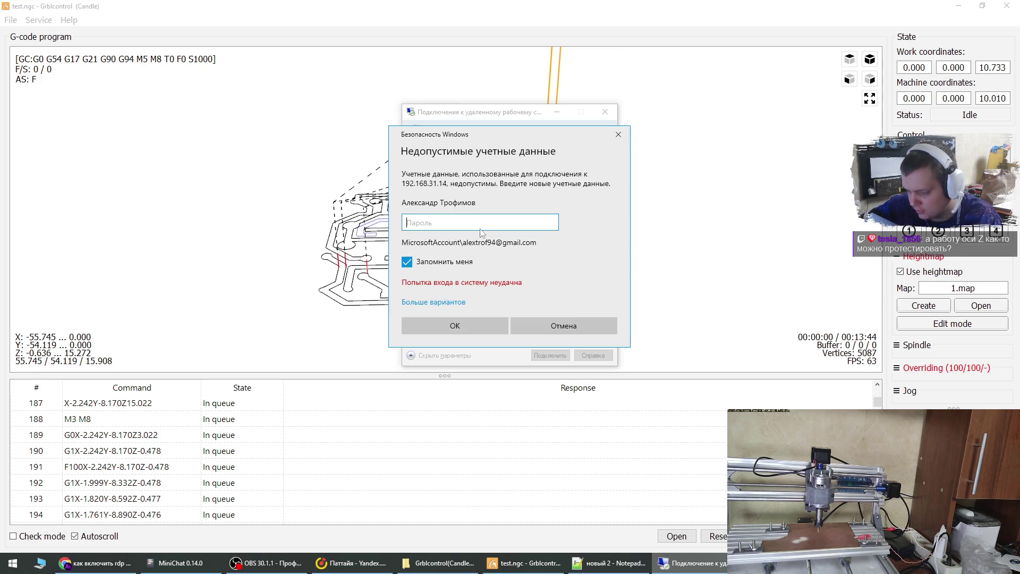
{"action": "type", "text": "******"}
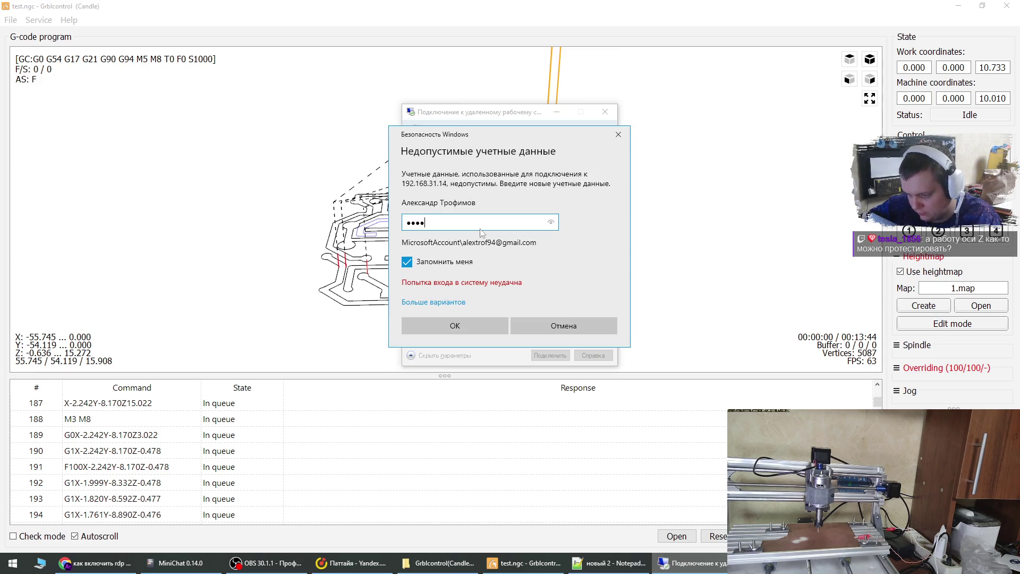
{"action": "key", "text": "Return"}
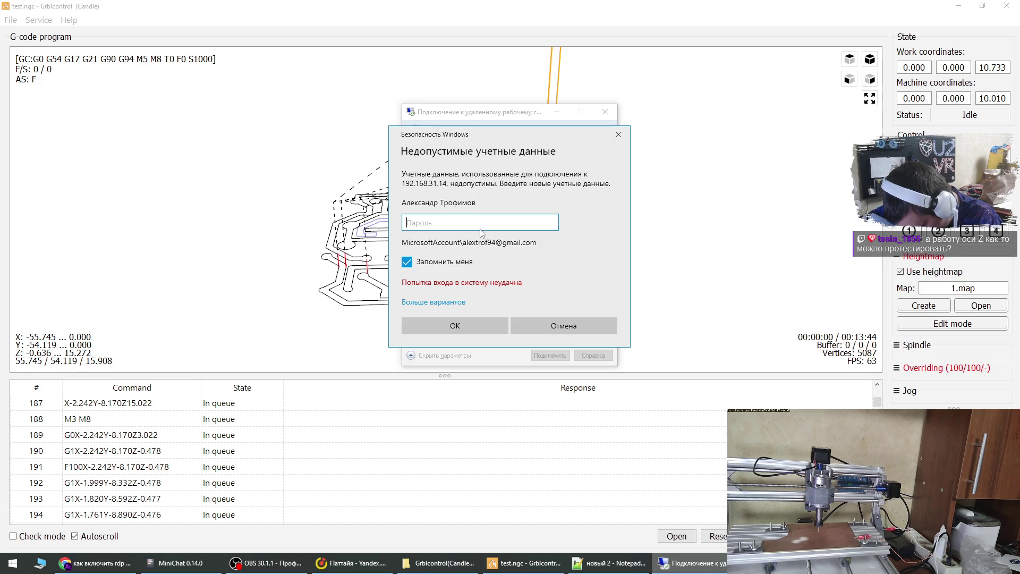
{"action": "type", "text": "*"}
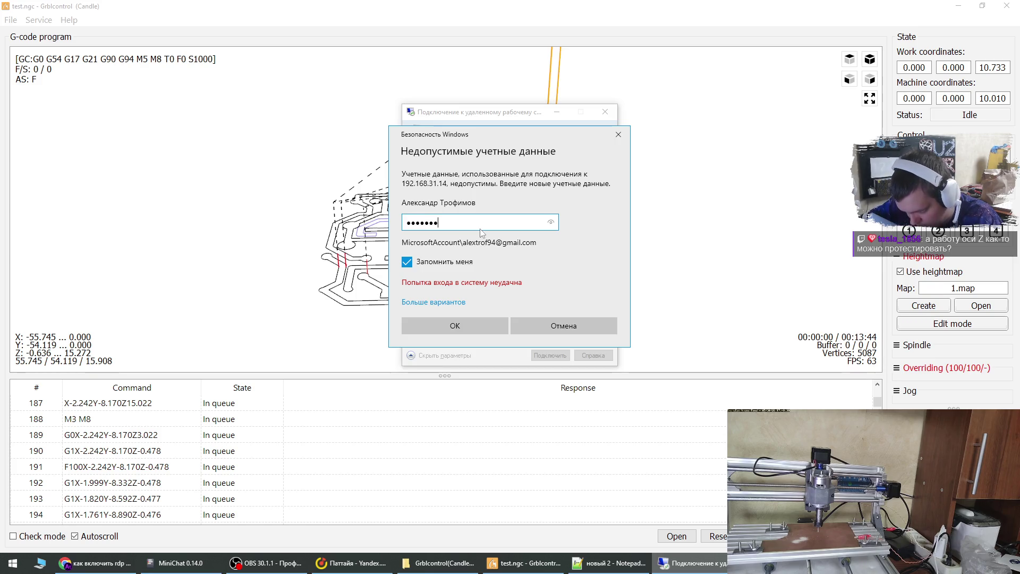
{"action": "type", "text": "*"}
{"action": "key", "text": "Return"}
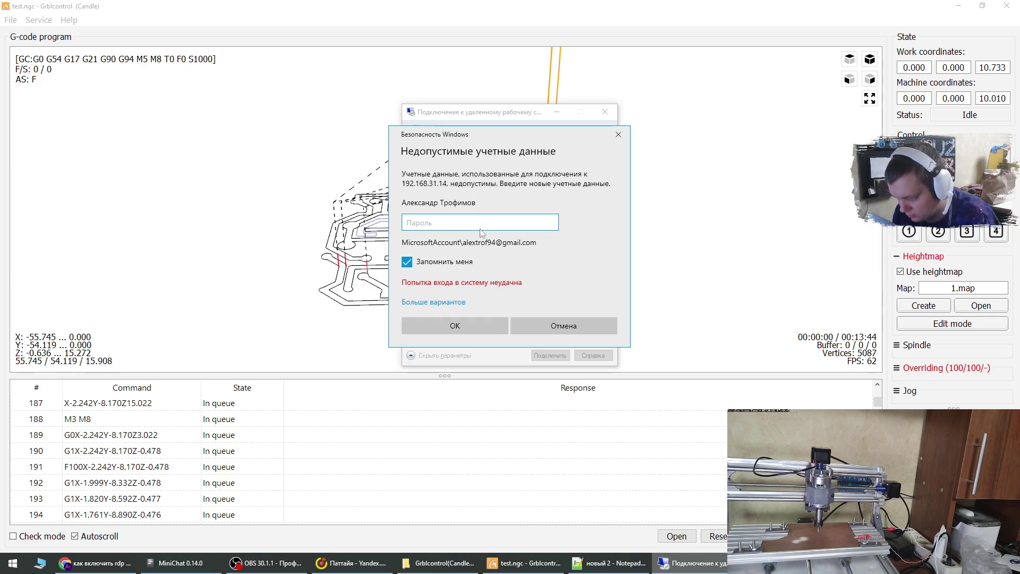
{"action": "type", "text": "****"}
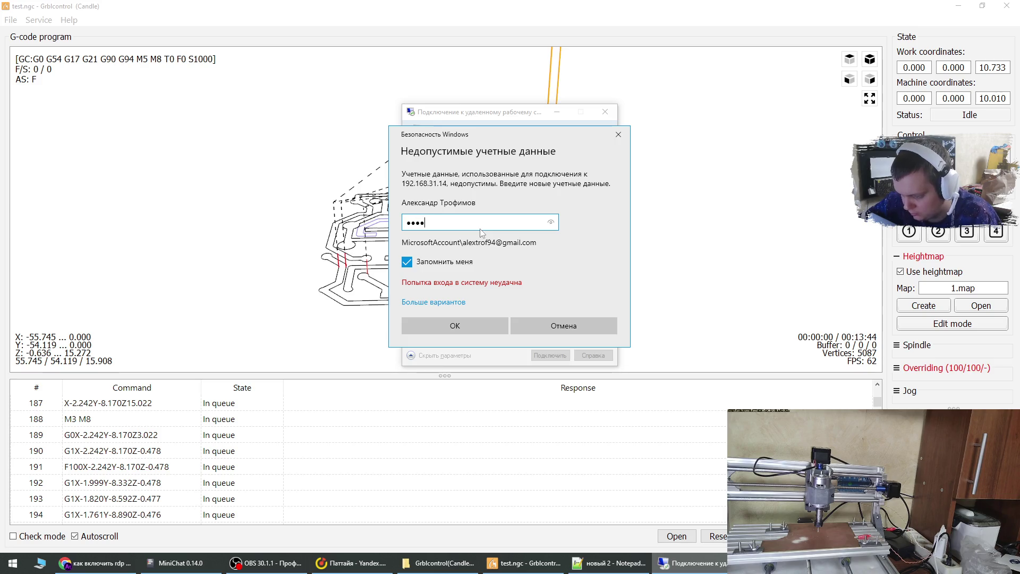
{"action": "key", "text": "Return"}
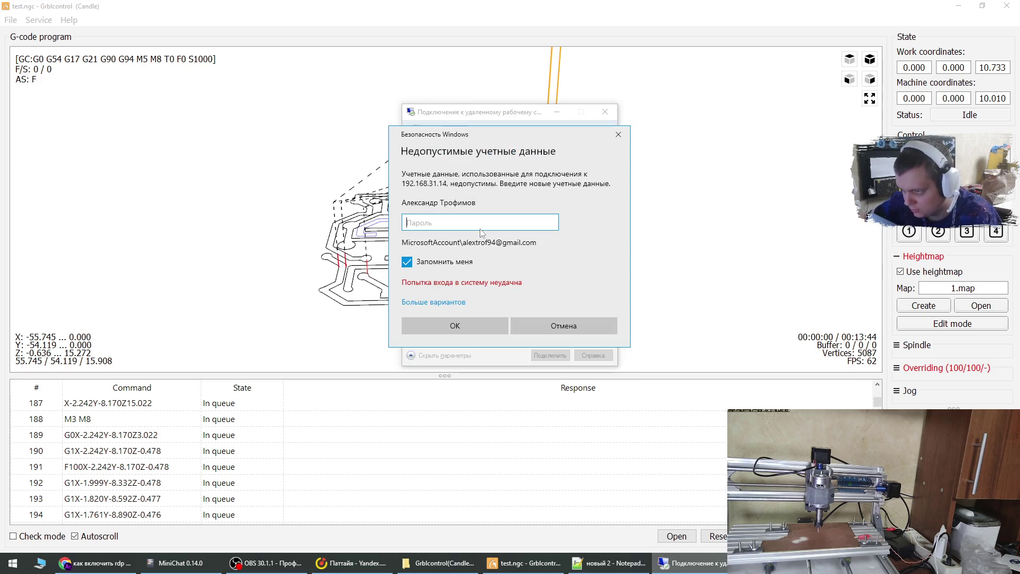
{"action": "type", "text": "***"}
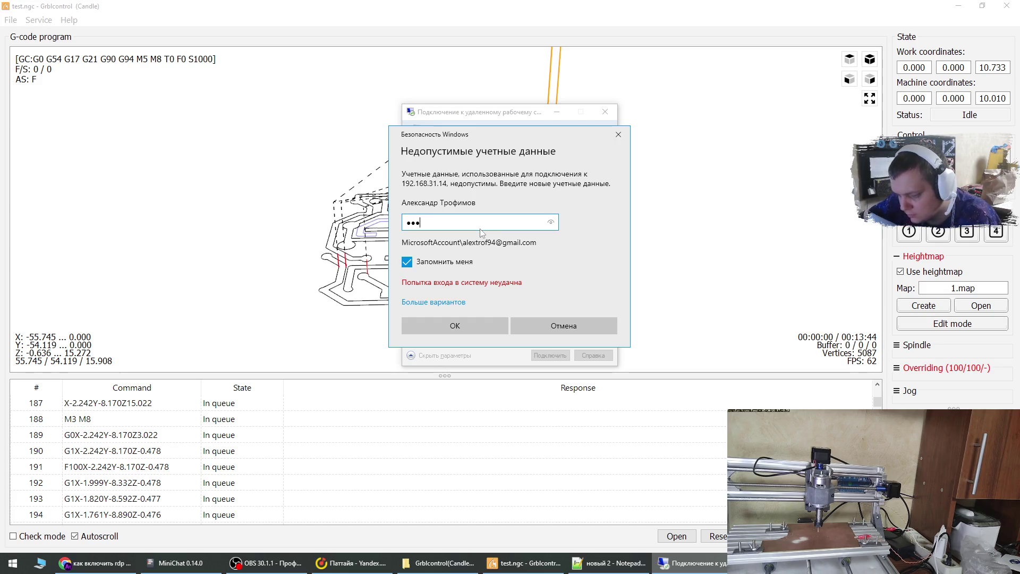
{"action": "type", "text": "**"}
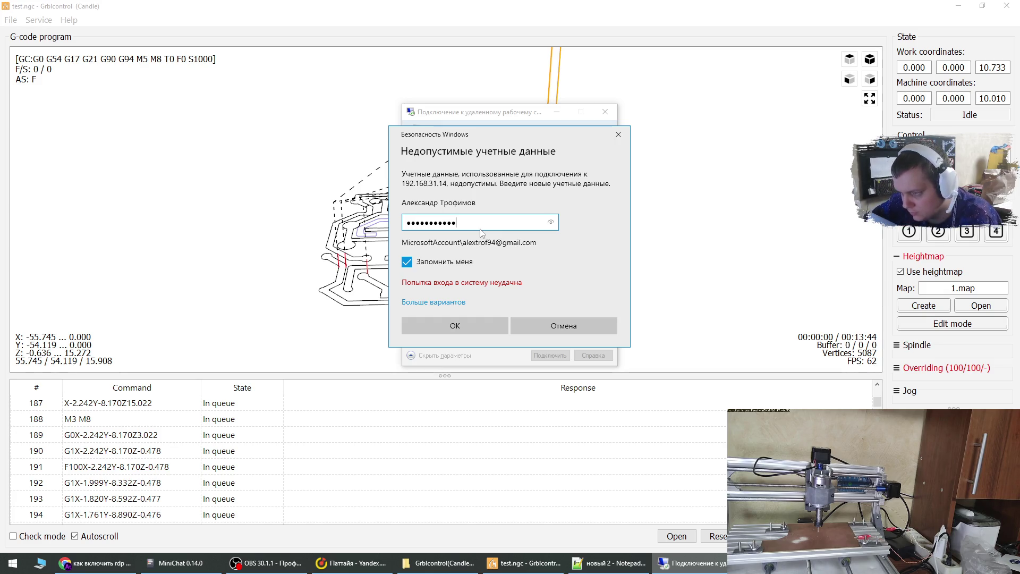
{"action": "key", "text": "Return"}
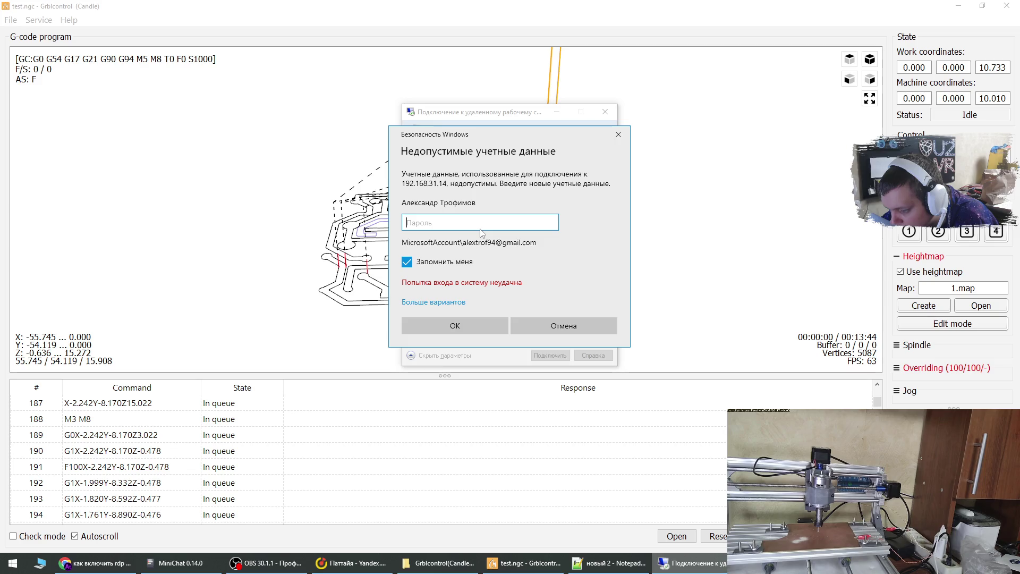
{"action": "type", "text": "***"}
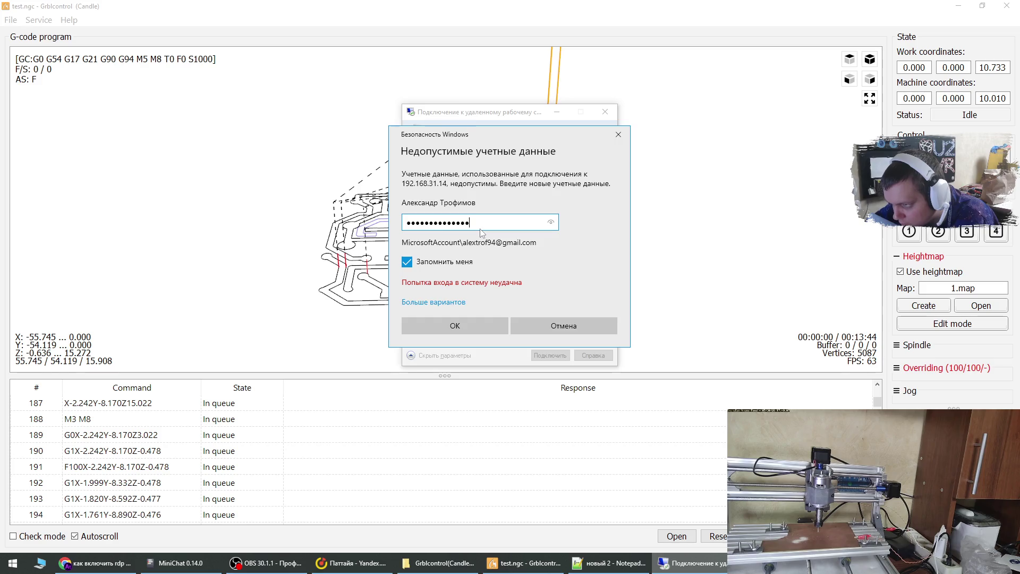
{"action": "key", "text": "Return"}
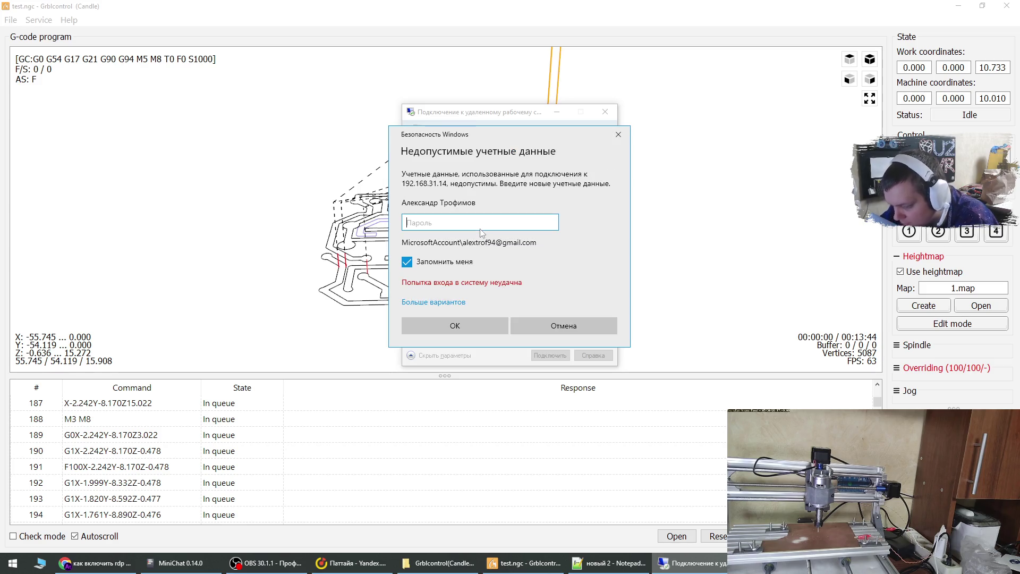
{"action": "type", "text": "*******"}
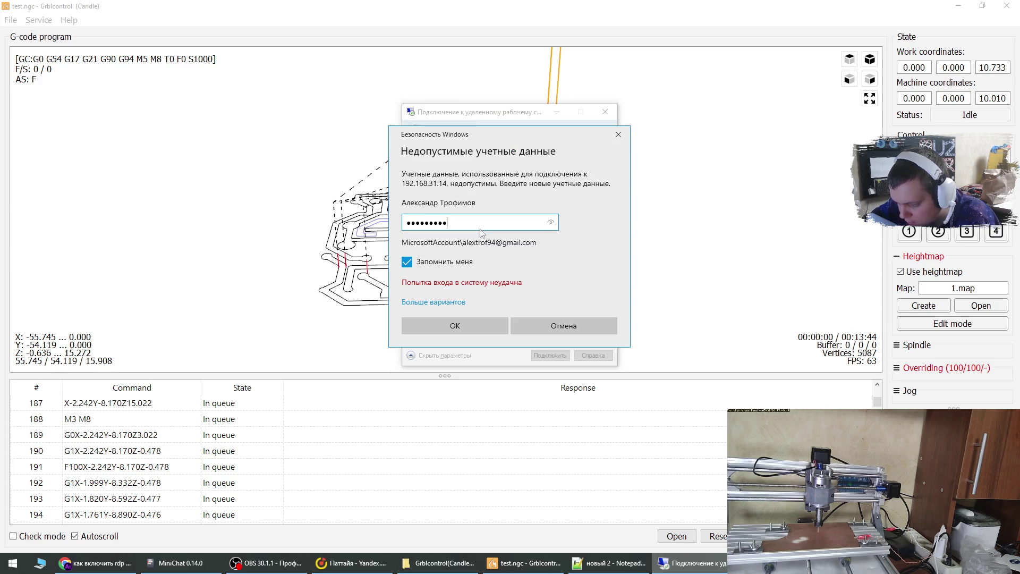
{"action": "key", "text": "Return"}
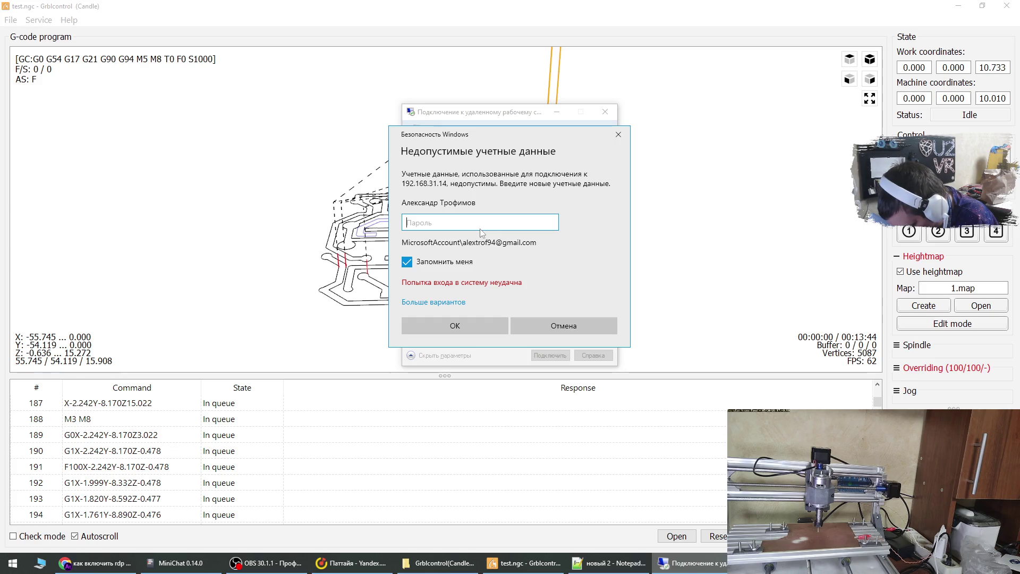
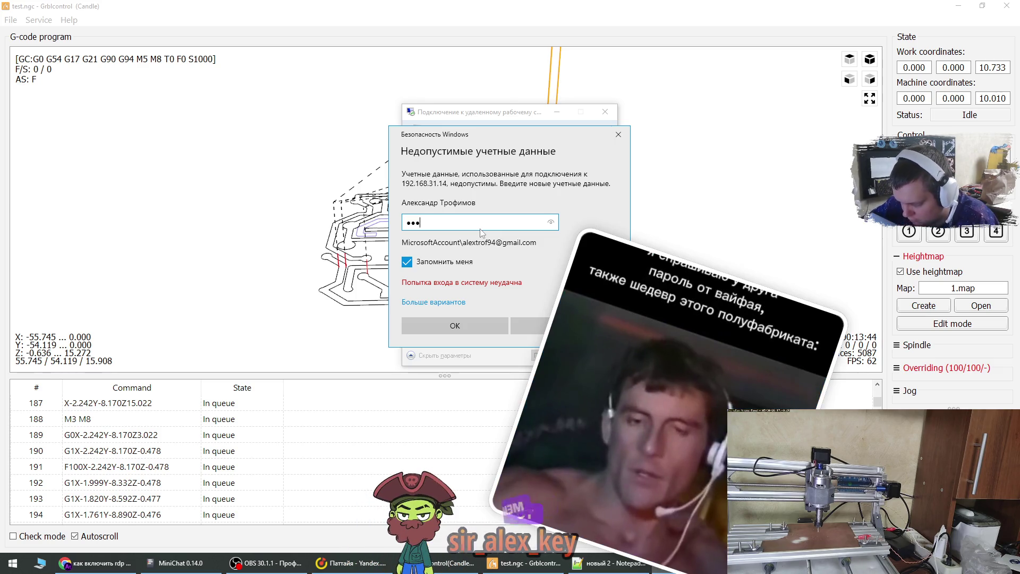
{"action": "key", "text": "Return"}
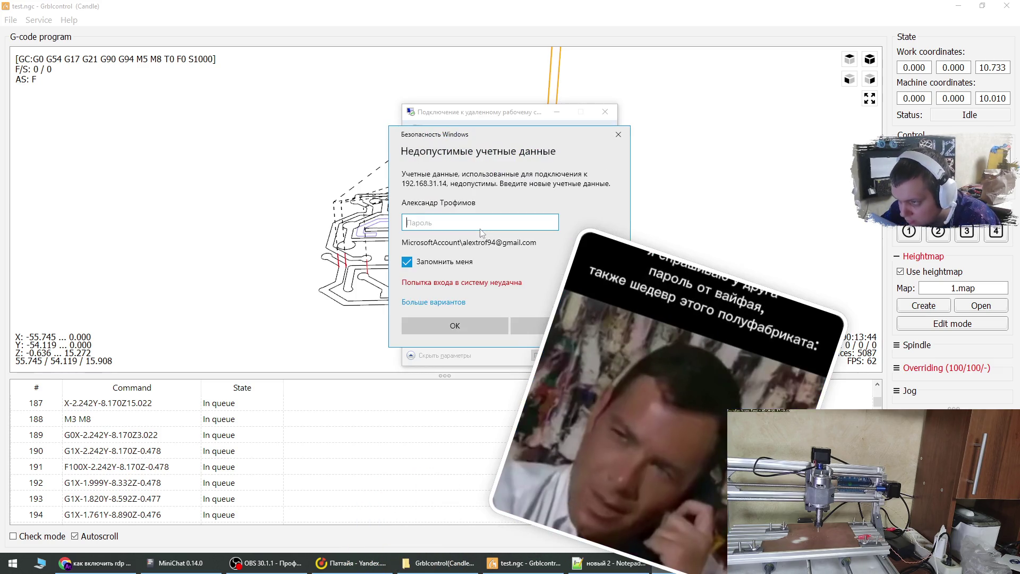
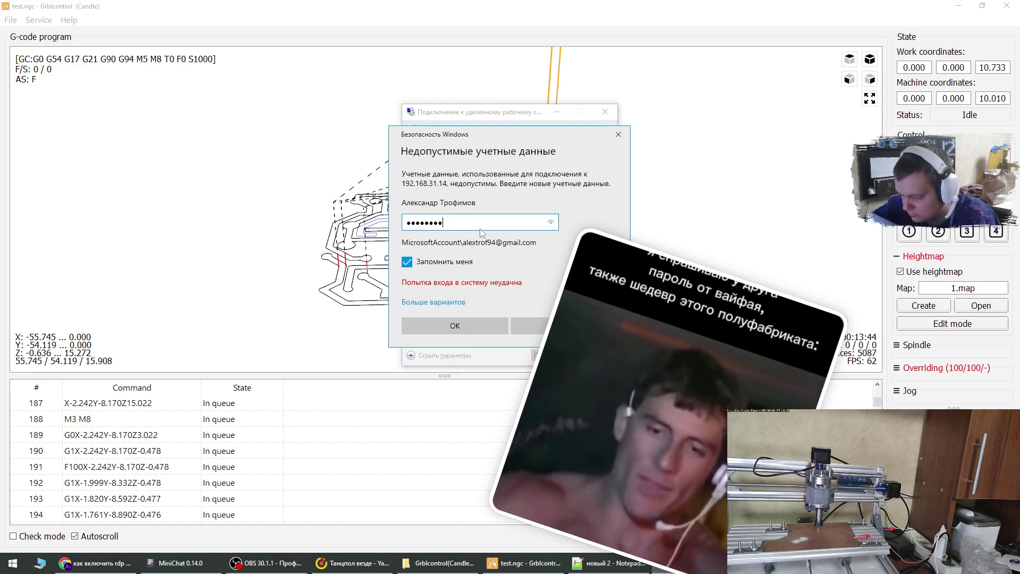
{"action": "key", "text": "Return"}
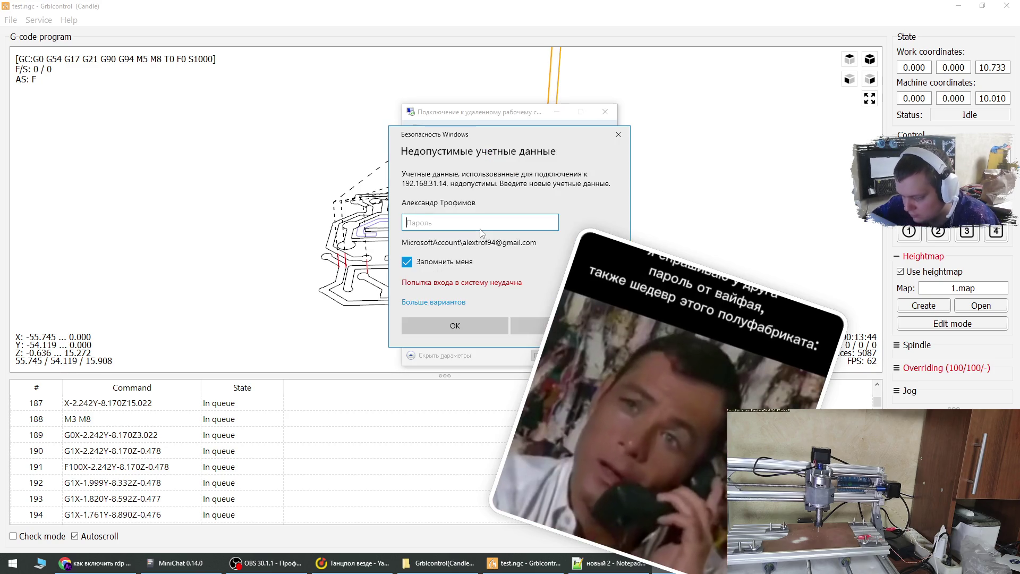
{"action": "key", "text": "Return"}
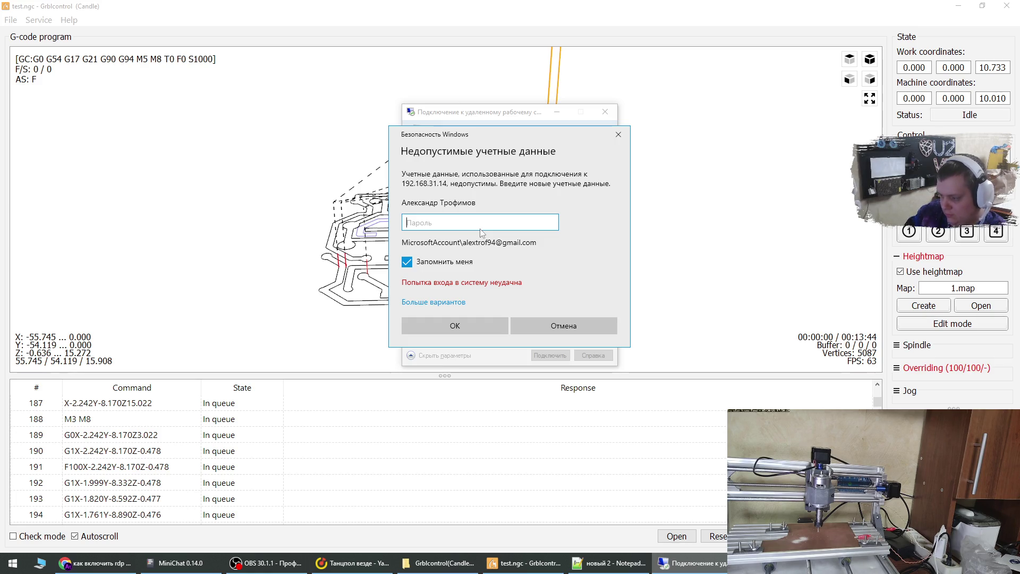
{"action": "key", "text": "Return"}
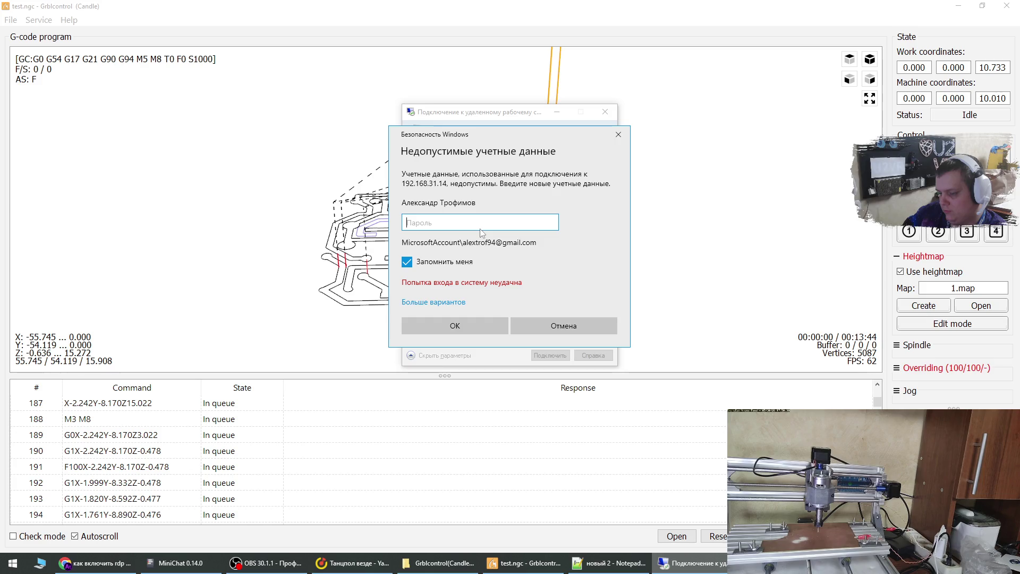
{"action": "type", "text": "•••"}
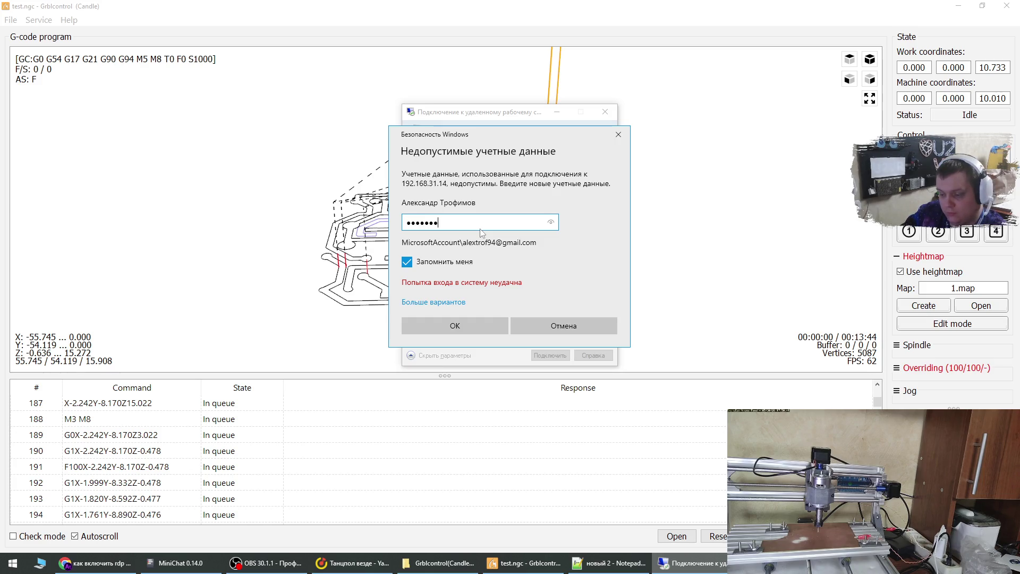
{"action": "type", "text": "••"}
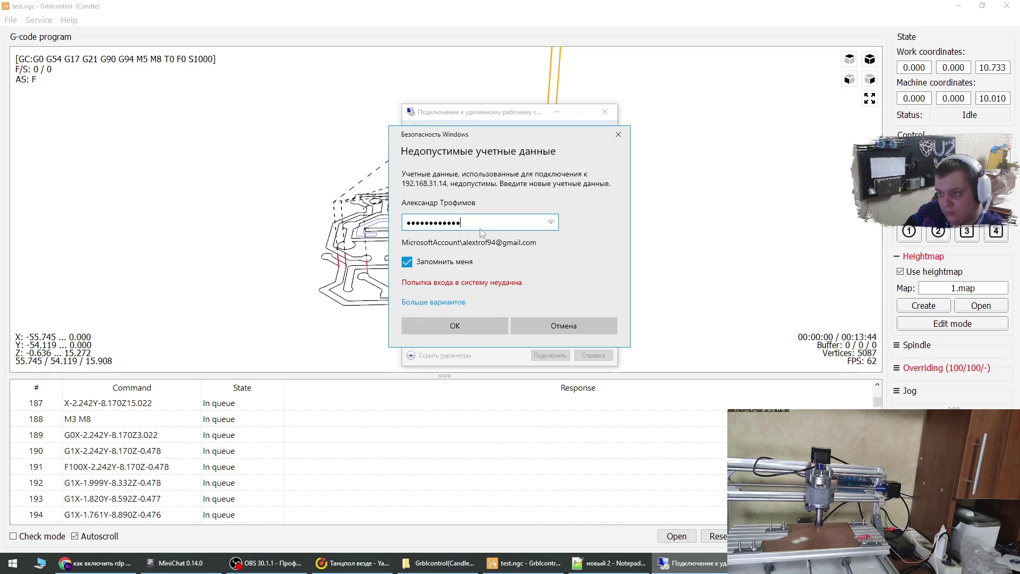
{"action": "key", "text": "Return"}
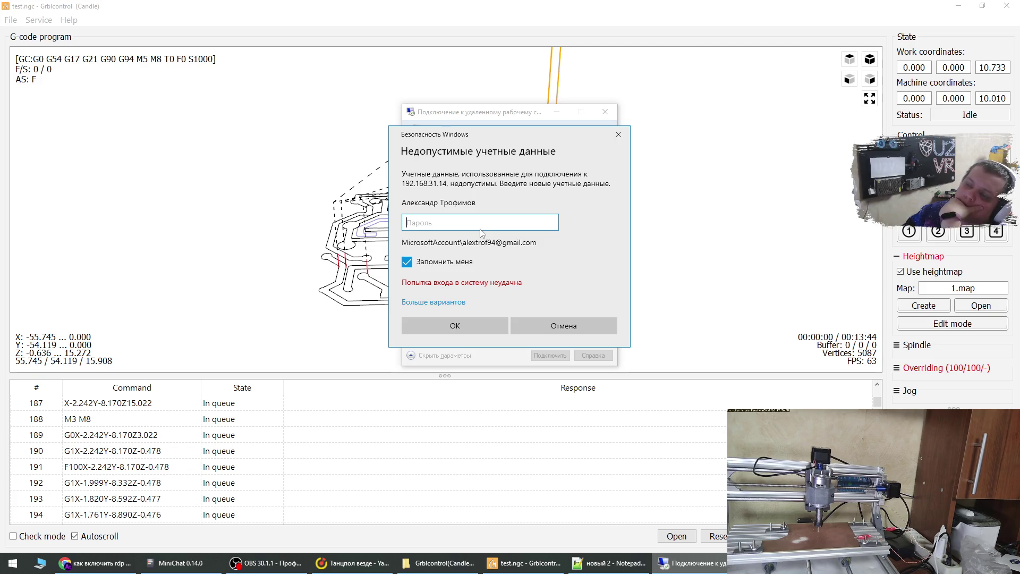
- Sign in with a different account's user name and password, then accept the certificate warning
{"action": "left_click", "coordinate": [452, 302]}
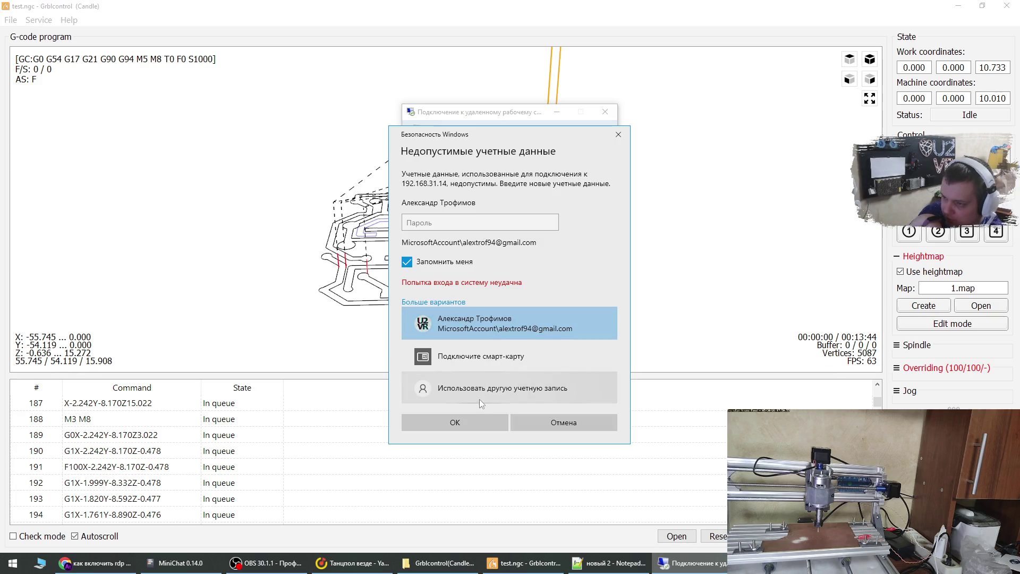
{"action": "left_click", "coordinate": [480, 396]}
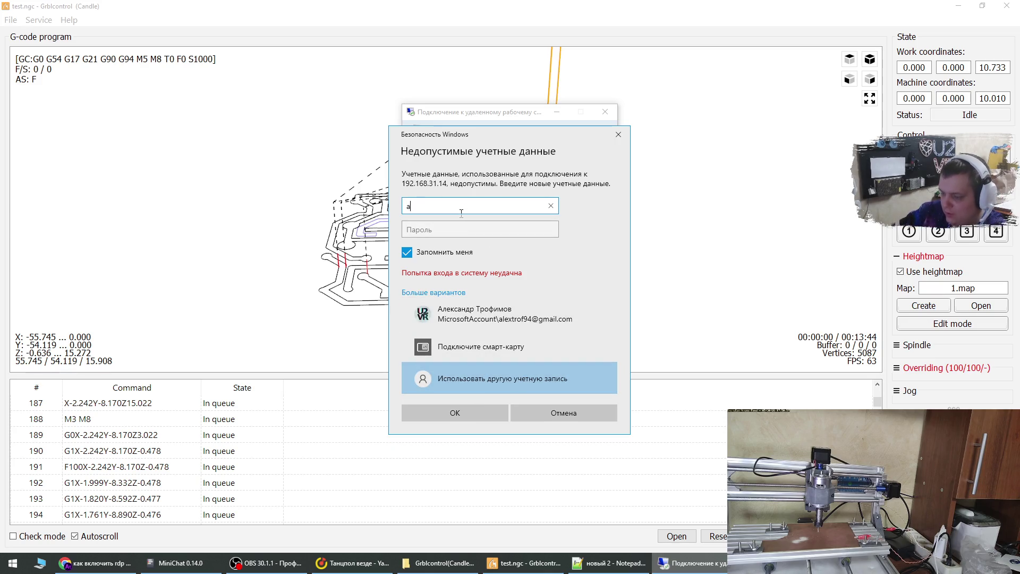
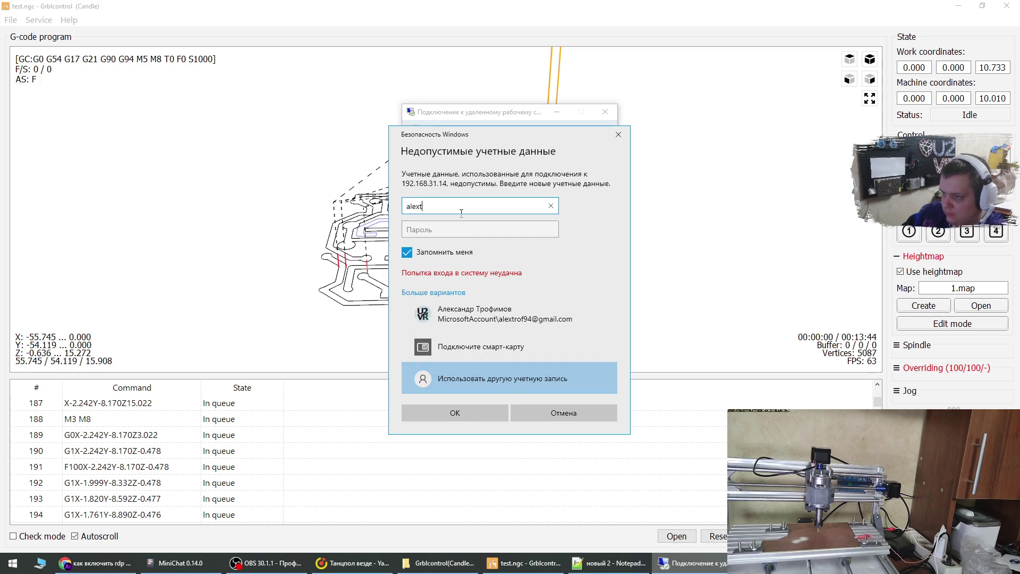
{"action": "key", "text": "Tab"}
{"action": "key", "text": "Return"}
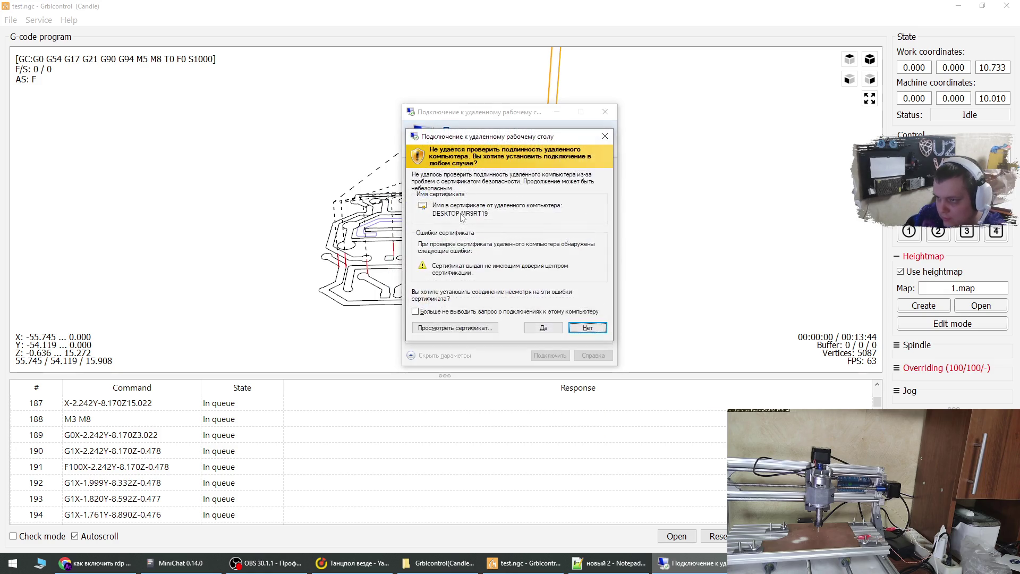
{"action": "left_click", "coordinate": [543, 328]}
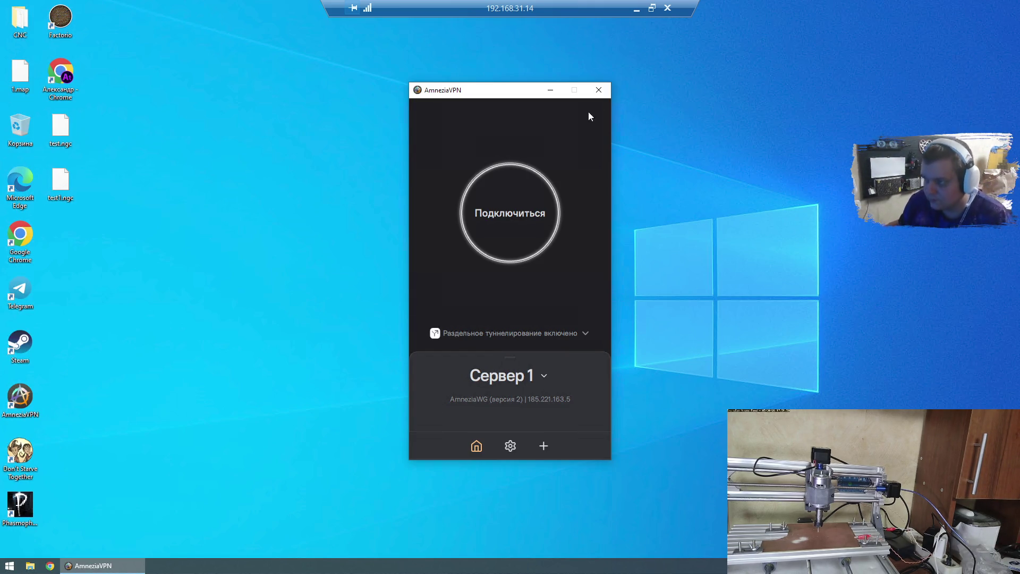
- Close the VPN window and browse to the CNC\3018PRO1.1\software\GRBL folder
{"action": "left_click", "coordinate": [599, 90]}
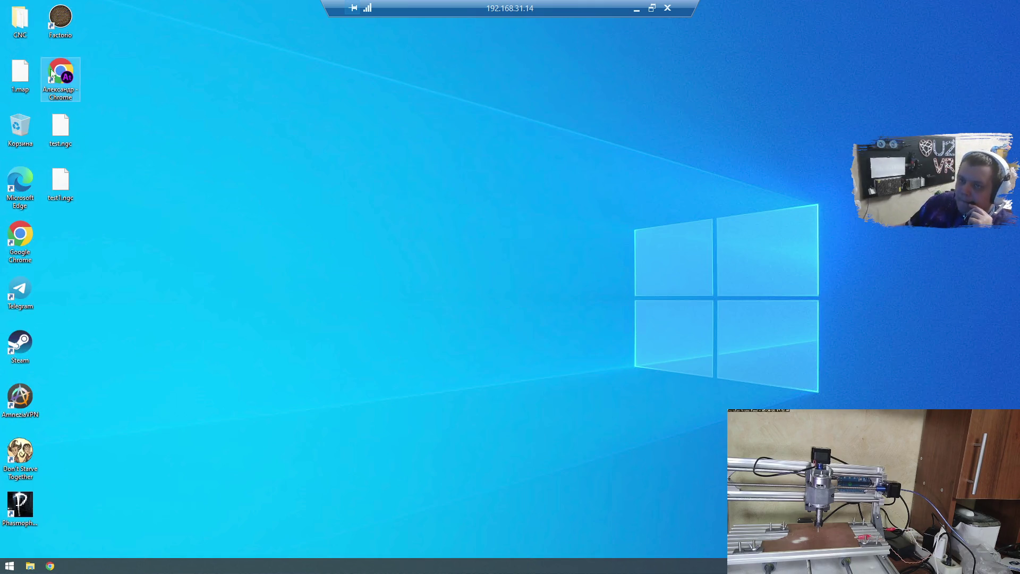
{"action": "double_click", "coordinate": [20, 20]}
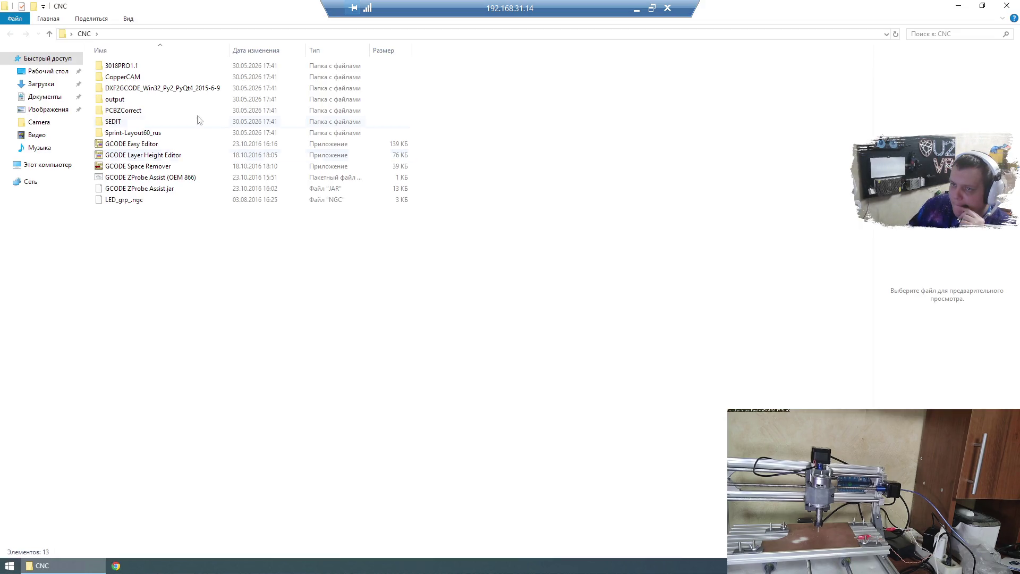
{"action": "double_click", "coordinate": [126, 68]}
{"action": "double_click", "coordinate": [128, 76]}
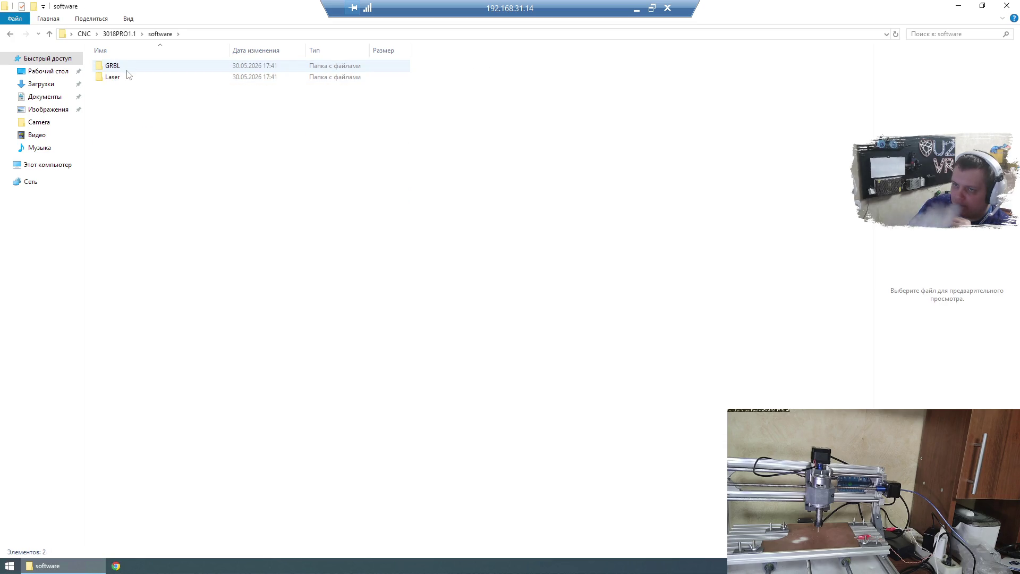
{"action": "double_click", "coordinate": [127, 70]}
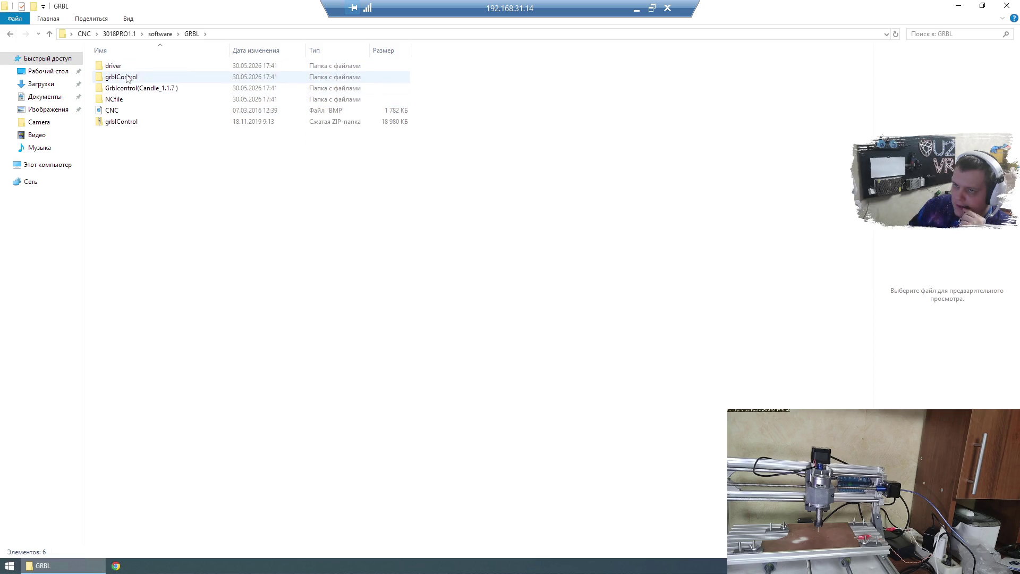
- Open the Grblcontrol(Candle_1.1.7) folder and start the Grblcontrol (Candle) application
{"action": "double_click", "coordinate": [130, 88]}
{"action": "left_click", "coordinate": [130, 100]}
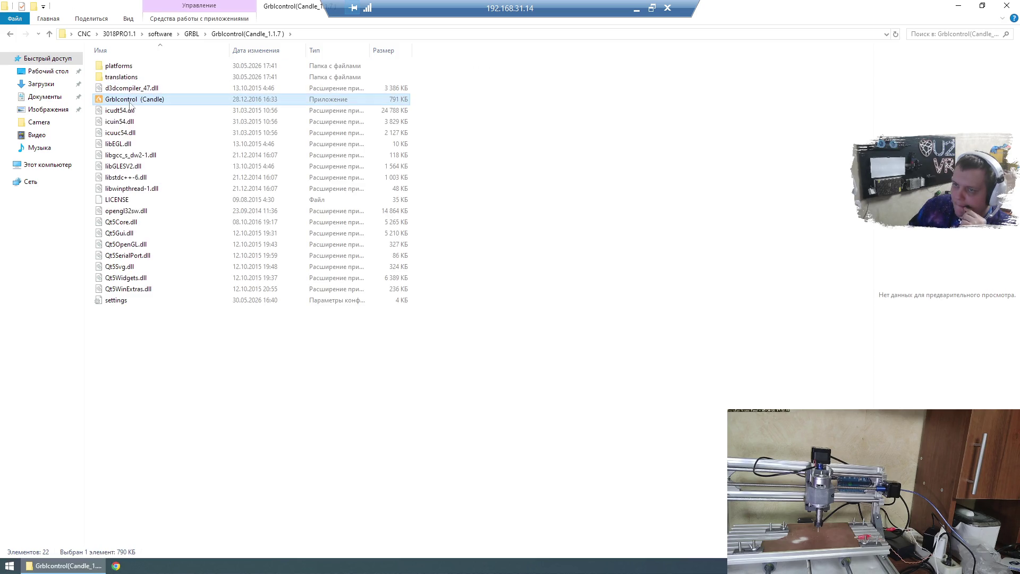
{"action": "double_click", "coordinate": [130, 105]}
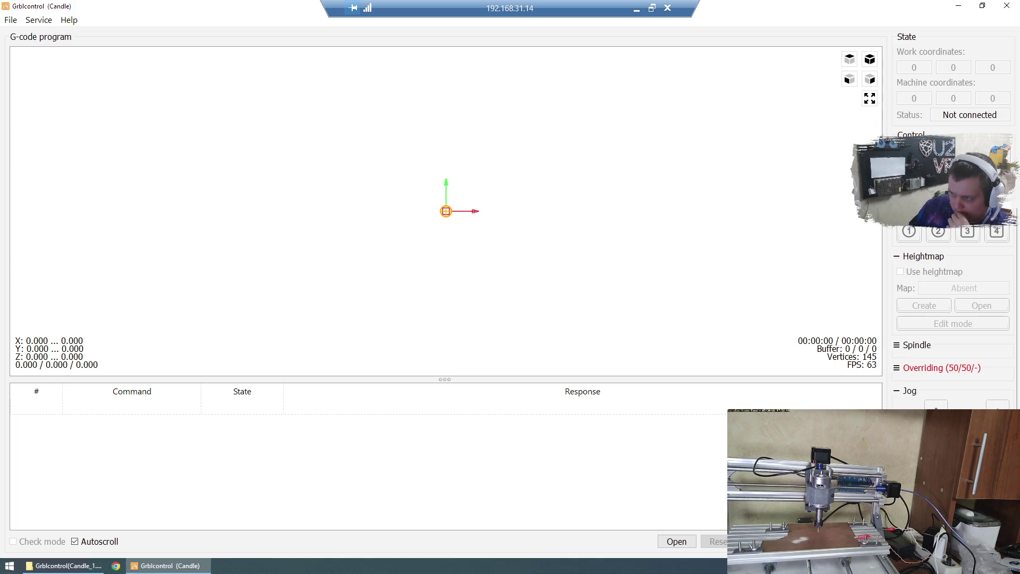
- Switch the serial port from COM10 to COM3 in Settings so the machine connects and shows Idle
{"action": "left_click", "coordinate": [47, 20]}
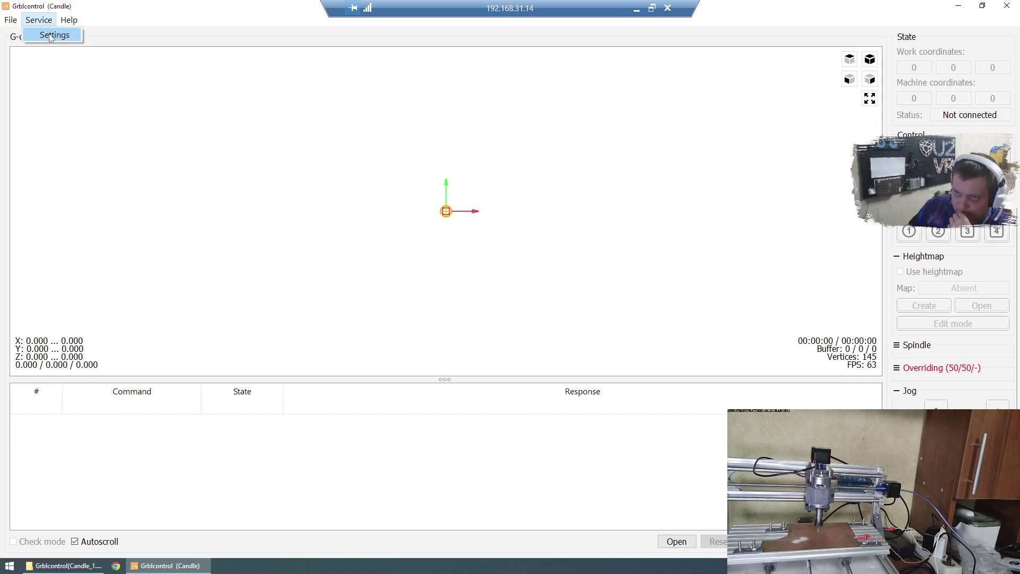
{"action": "left_click", "coordinate": [51, 37]}
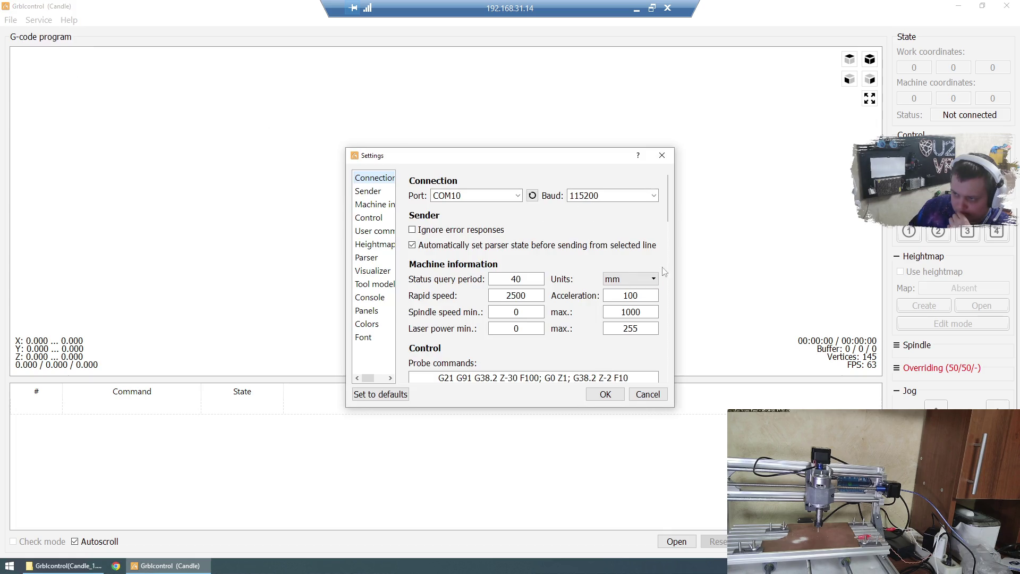
{"action": "left_click", "coordinate": [533, 196]}
{"action": "left_click", "coordinate": [518, 196]}
{"action": "left_click", "coordinate": [520, 207]}
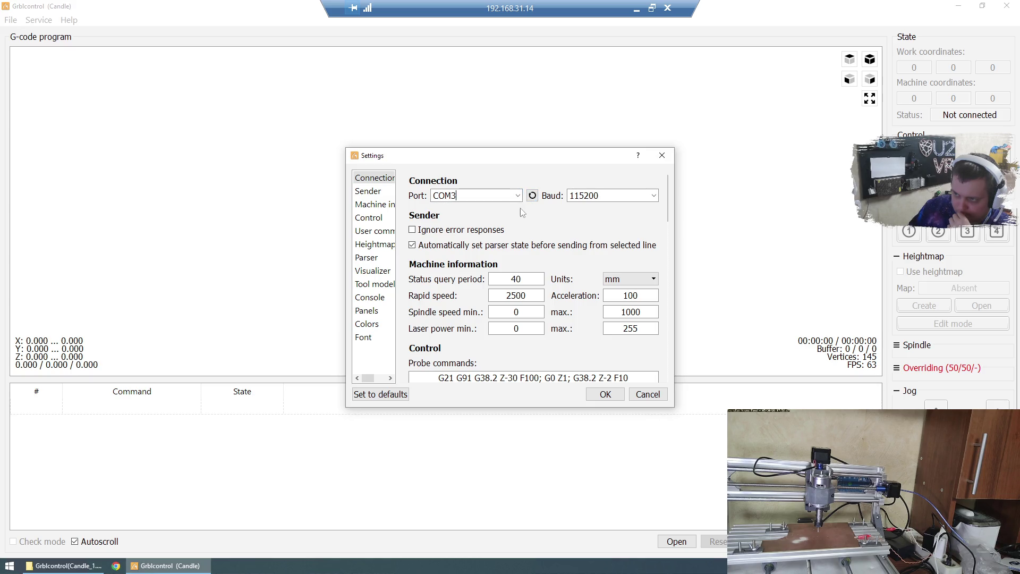
{"action": "left_click", "coordinate": [609, 395]}
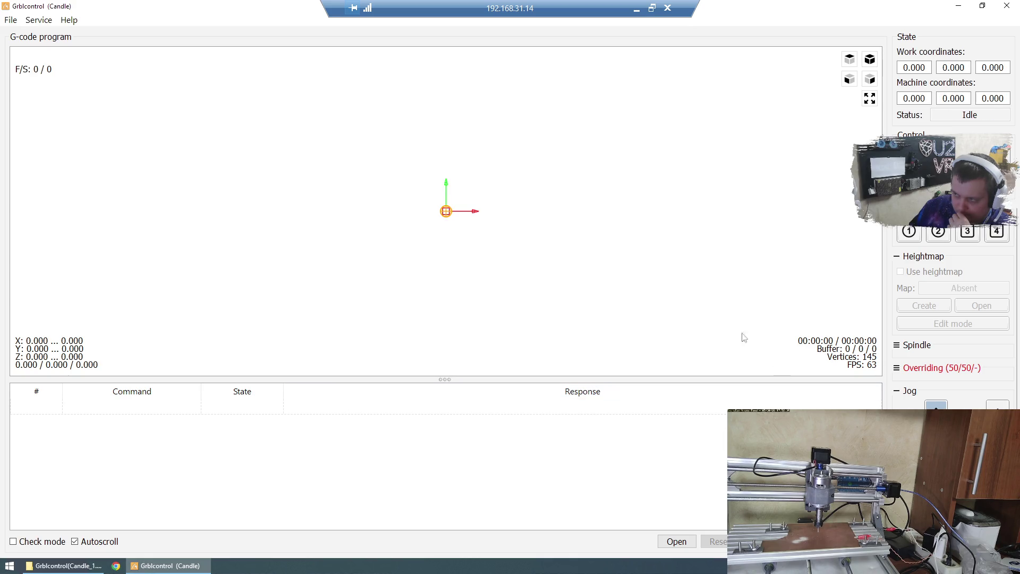
{"action": "left_click", "coordinate": [10, 20]}
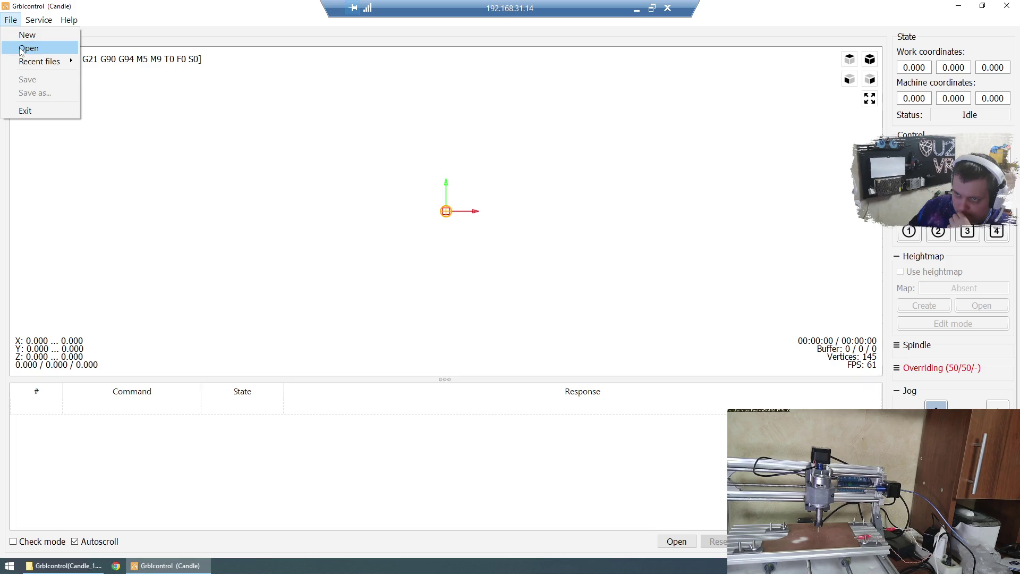
- Open the test.ngc program from the Desktop
{"action": "left_click", "coordinate": [24, 45]}
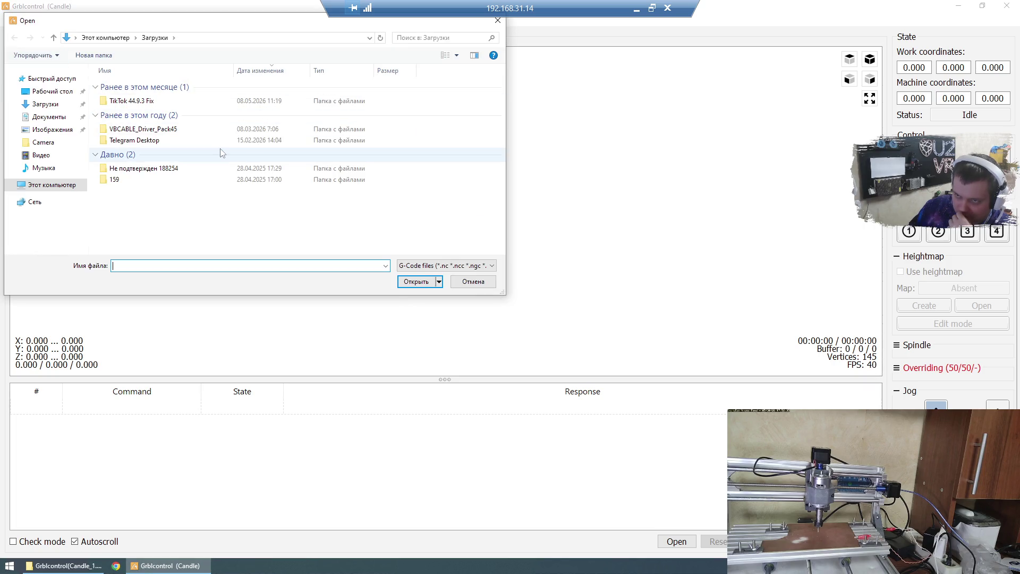
{"action": "left_click", "coordinate": [49, 92]}
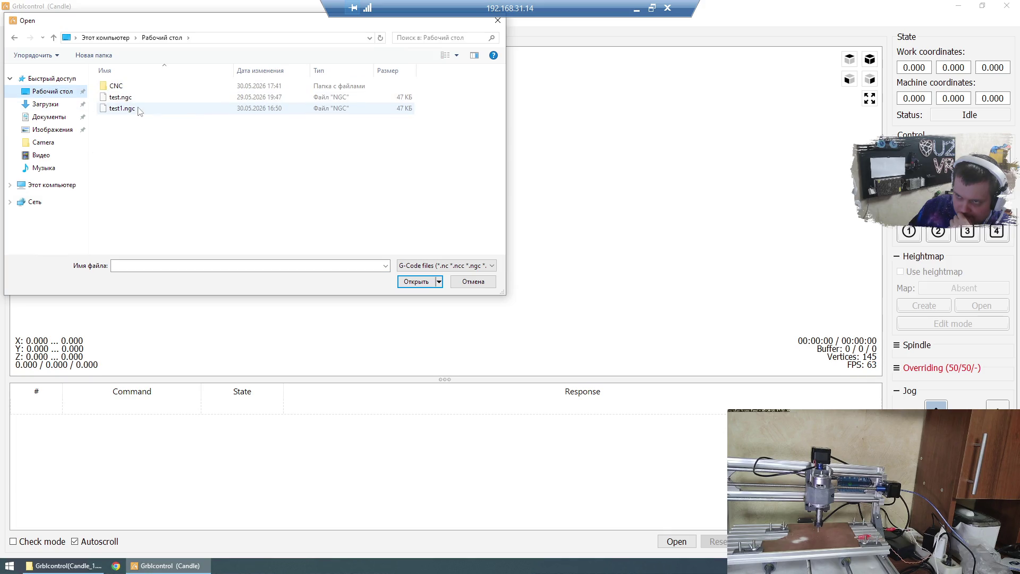
{"action": "double_click", "coordinate": [138, 100]}
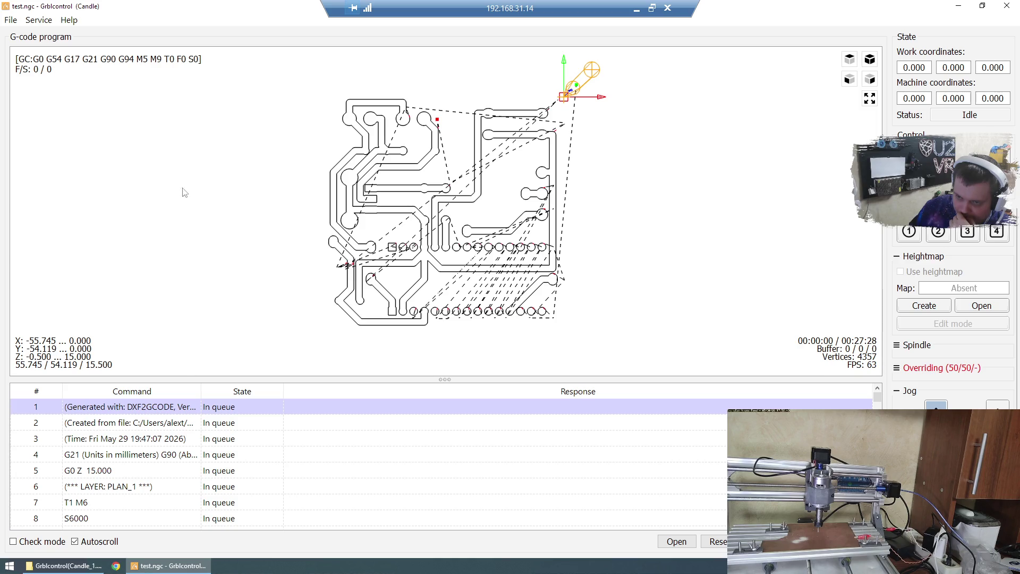
- Replace it by opening test1.ngc from the Desktop instead
{"action": "left_click", "coordinate": [12, 20]}
{"action": "left_click", "coordinate": [21, 45]}
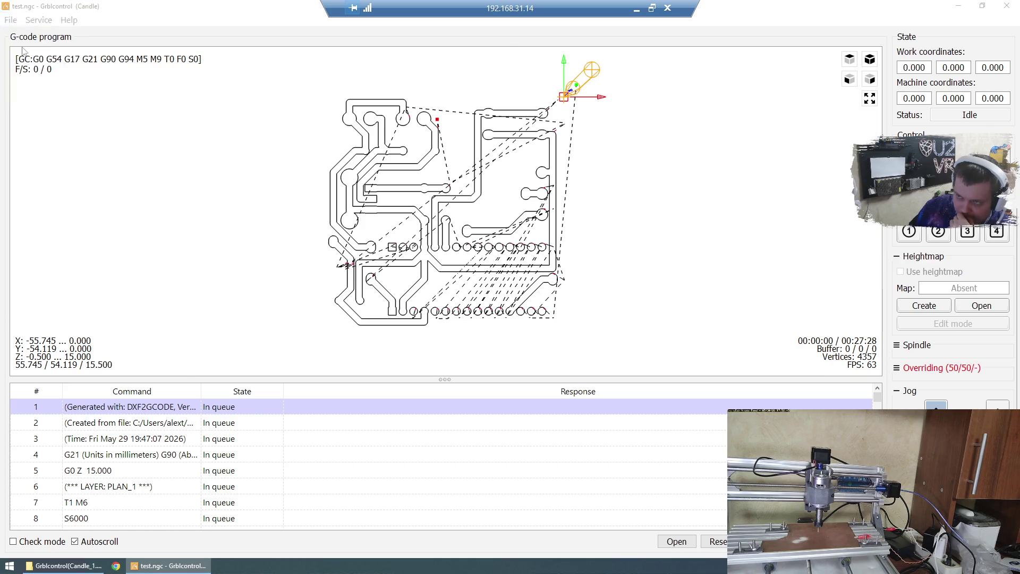
{"action": "double_click", "coordinate": [122, 108]}
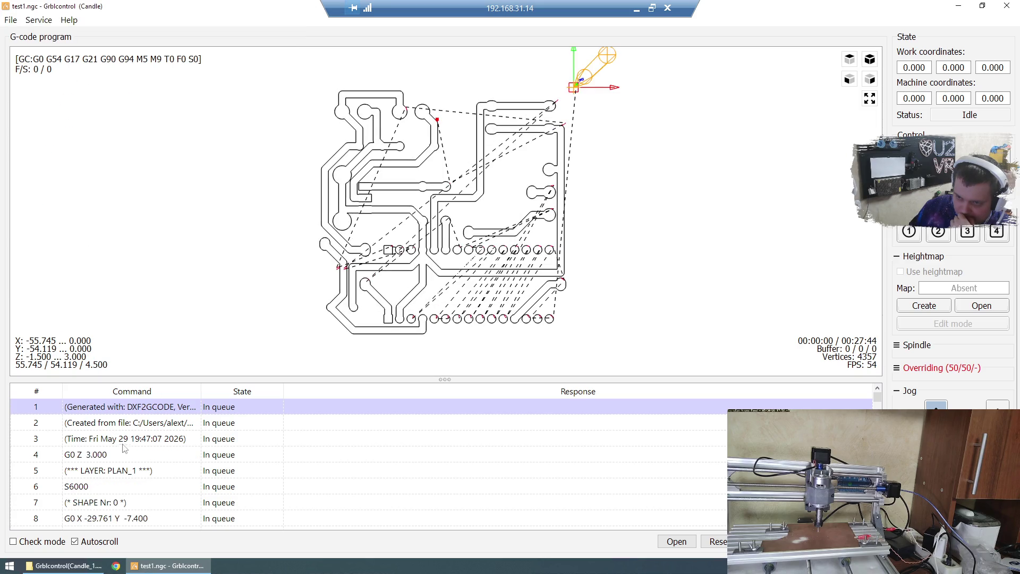
{"action": "right_click", "coordinate": [124, 441]}
- Change the command on program line 3 to G90
{"action": "left_click", "coordinate": [124, 446]}
{"action": "double_click", "coordinate": [125, 439]}
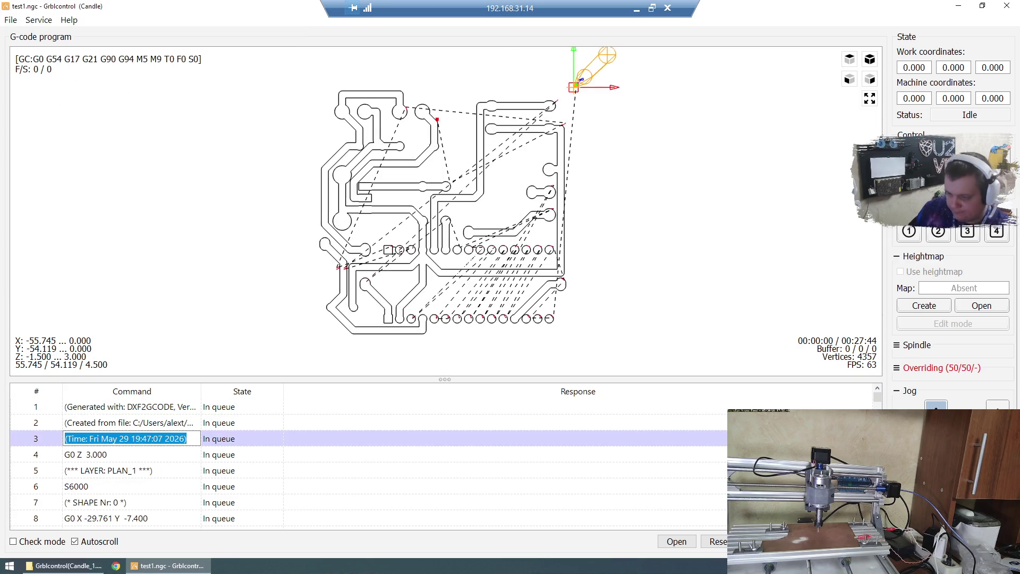
{"action": "type", "text": "п"}
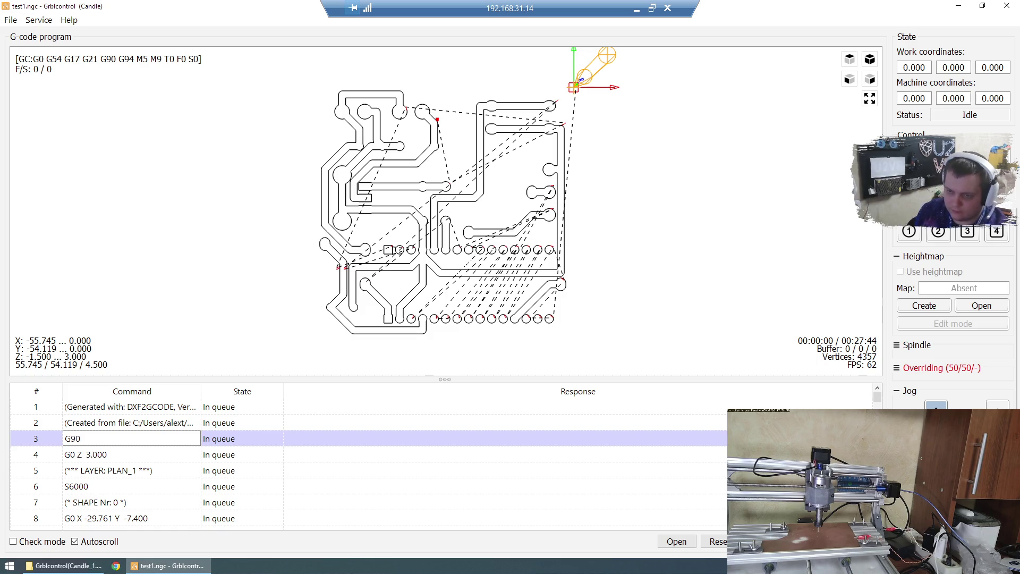
{"action": "left_click", "coordinate": [128, 428]}
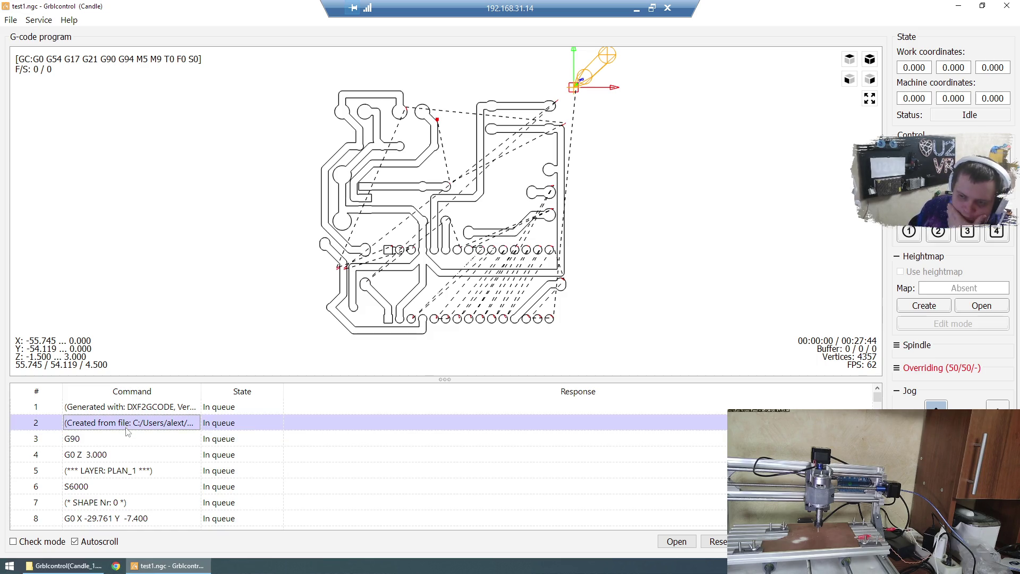
- Lower the spindle speed on line 6 from S6000 to S1000
{"action": "left_click", "coordinate": [76, 486]}
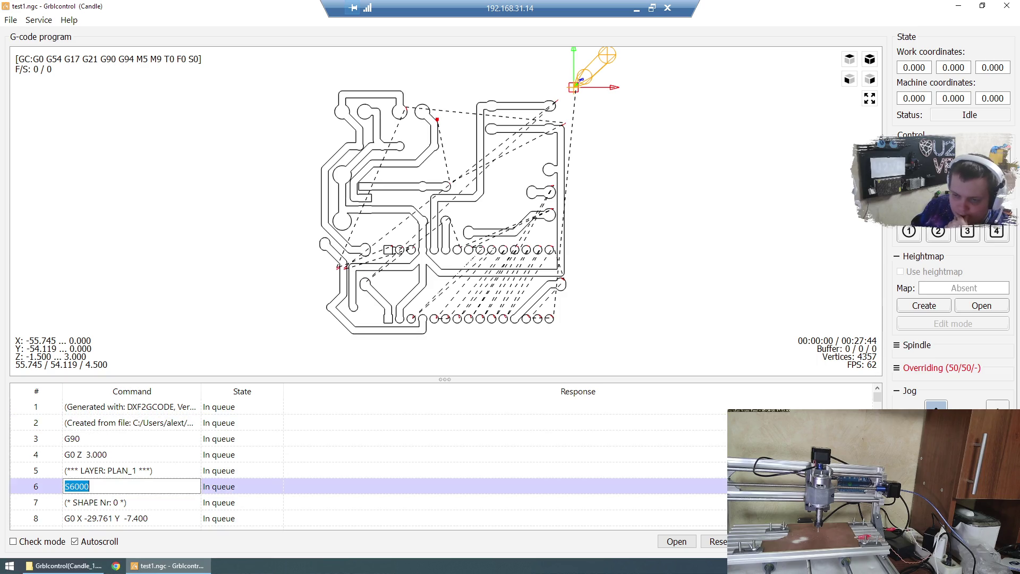
{"action": "type", "text": "1"}
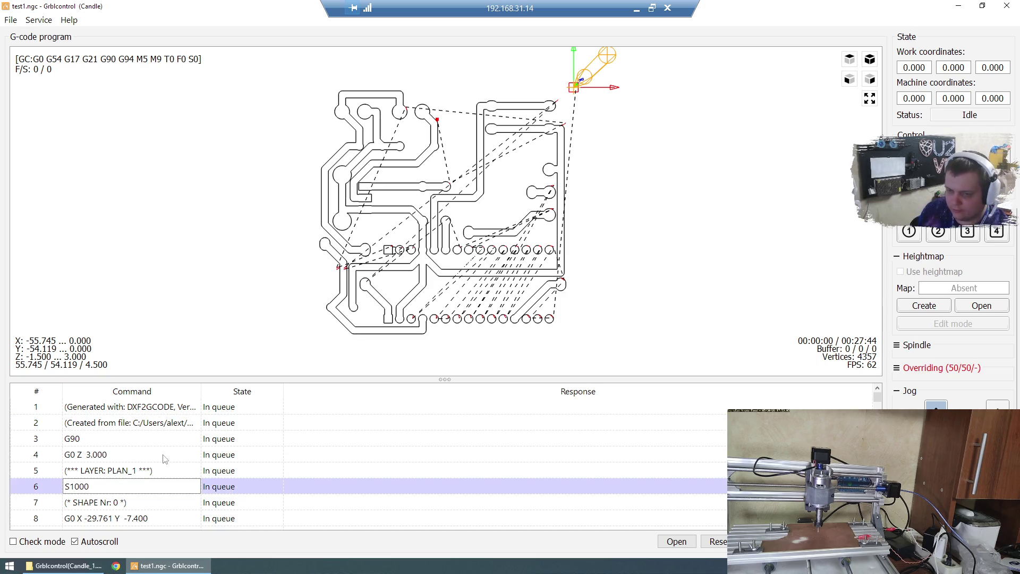
{"action": "left_click", "coordinate": [164, 456]}
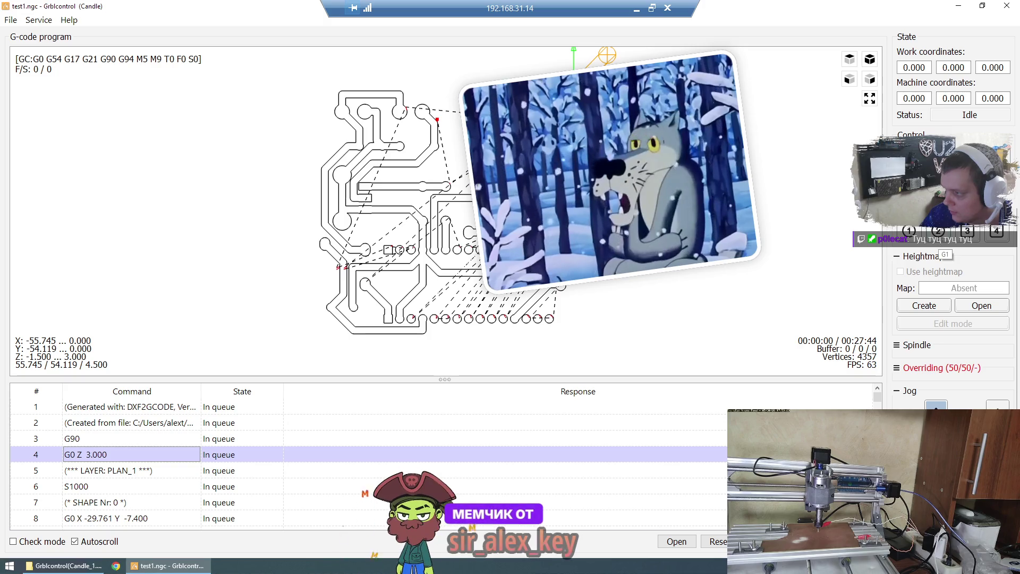
- Probe the bit down to the board surface (Z -10.735) and load the 1.map heightmap
{"action": "left_click", "coordinate": [938, 154]}
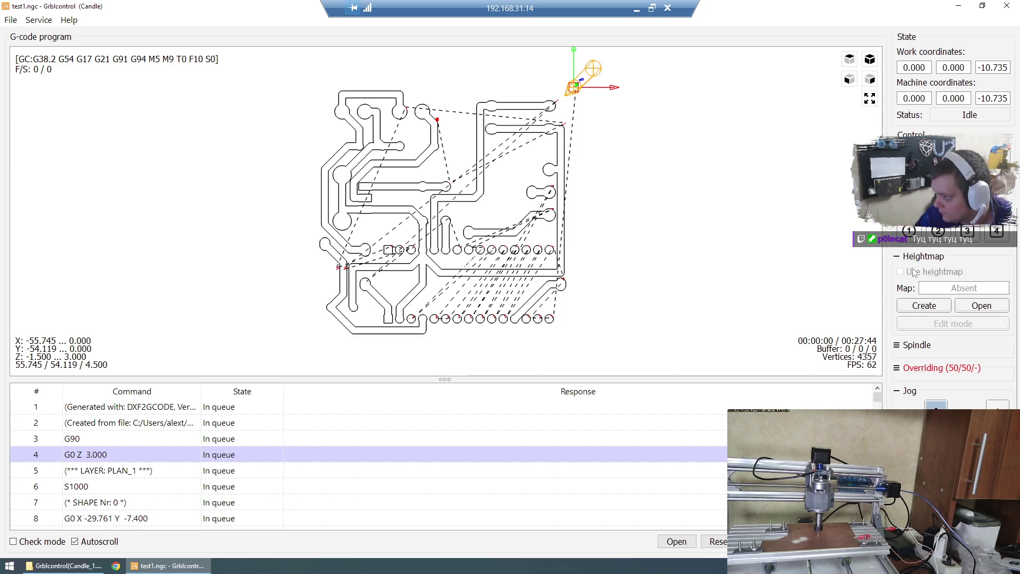
{"action": "left_click", "coordinate": [925, 305]}
{"action": "double_click", "coordinate": [128, 99]}
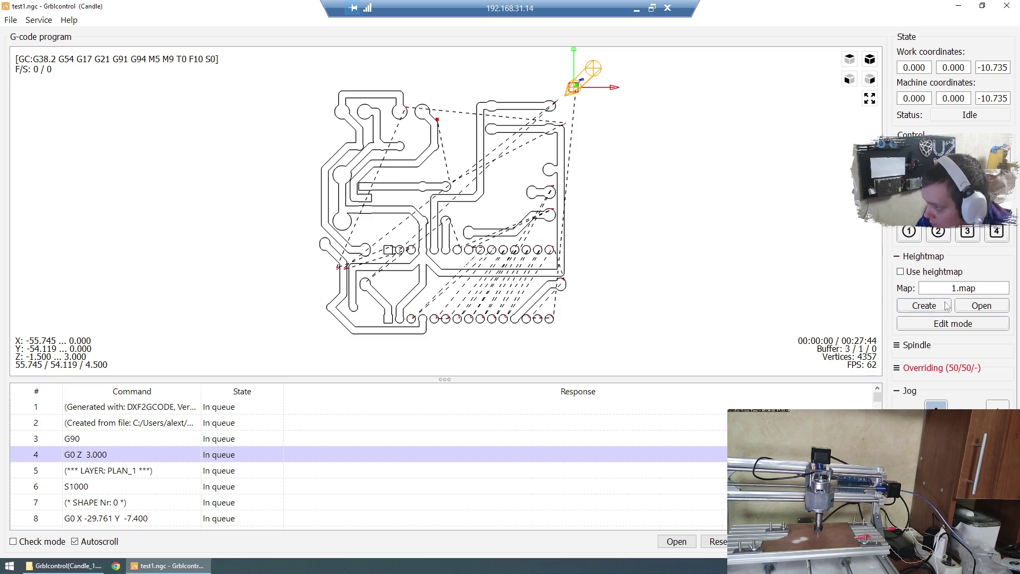
- Enable Use heightmap for 1.map and tilt the 3D view to see the adjusted toolpath
{"action": "left_click", "coordinate": [901, 272]}
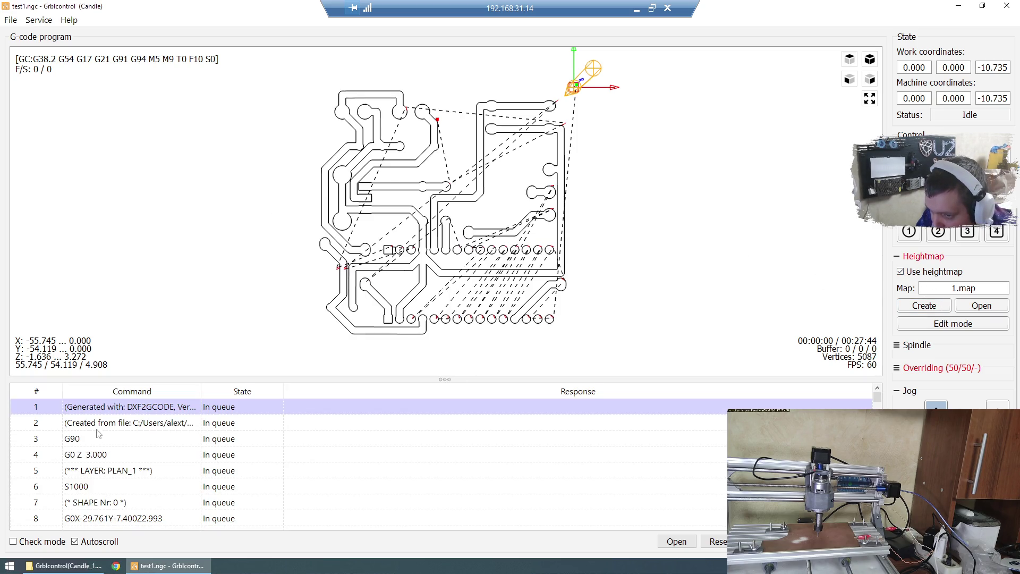
{"action": "left_click_drag", "start_coordinate": [572, 290], "coordinate": [570, 218]}
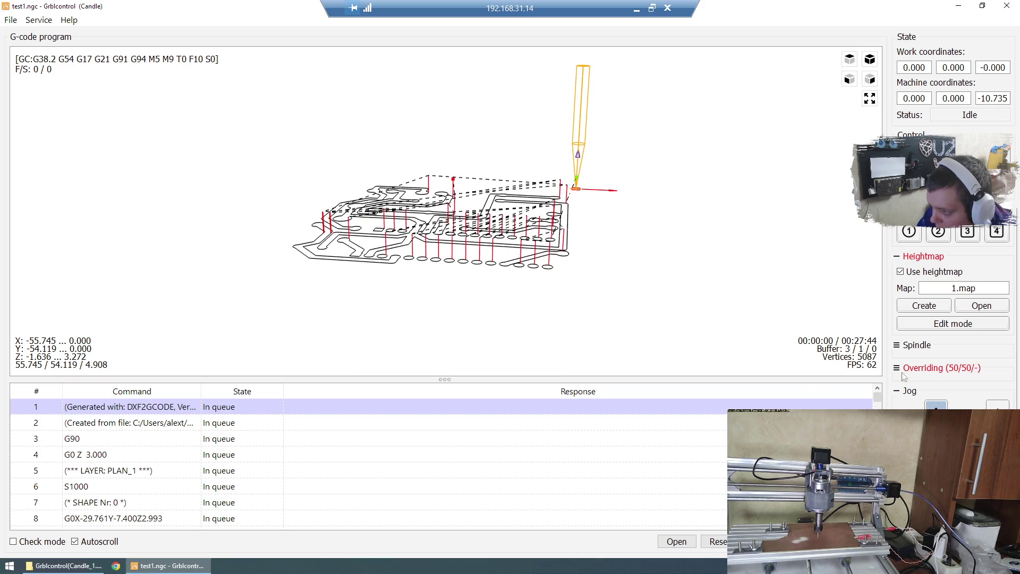
- Collapse the Jog panel and set the feed-rate override slider to 100% in the Overriding panel
{"action": "left_click", "coordinate": [897, 392]}
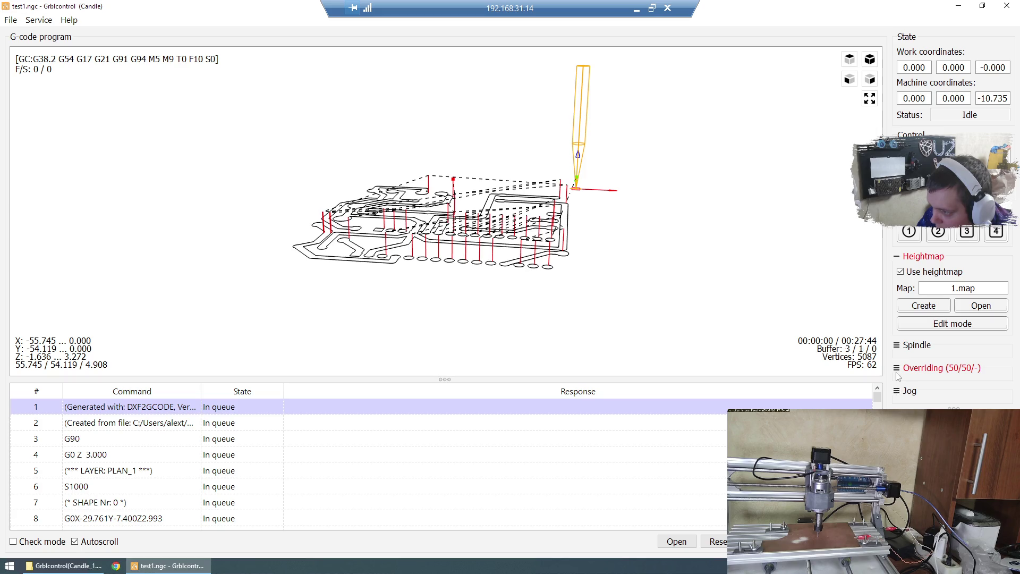
{"action": "left_click", "coordinate": [898, 368]}
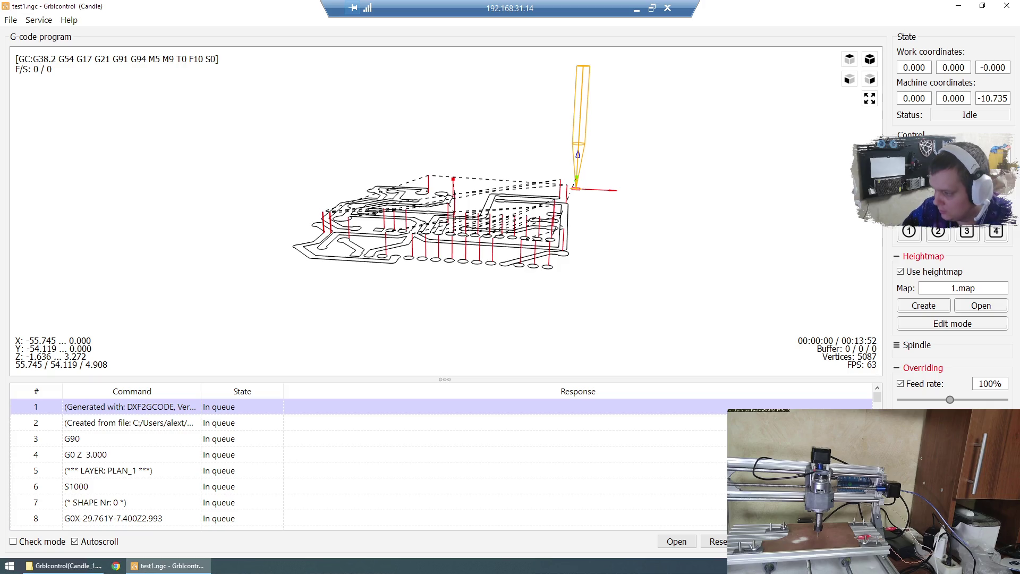
{"action": "left_click", "coordinate": [897, 370]}
{"action": "left_click", "coordinate": [897, 369]}
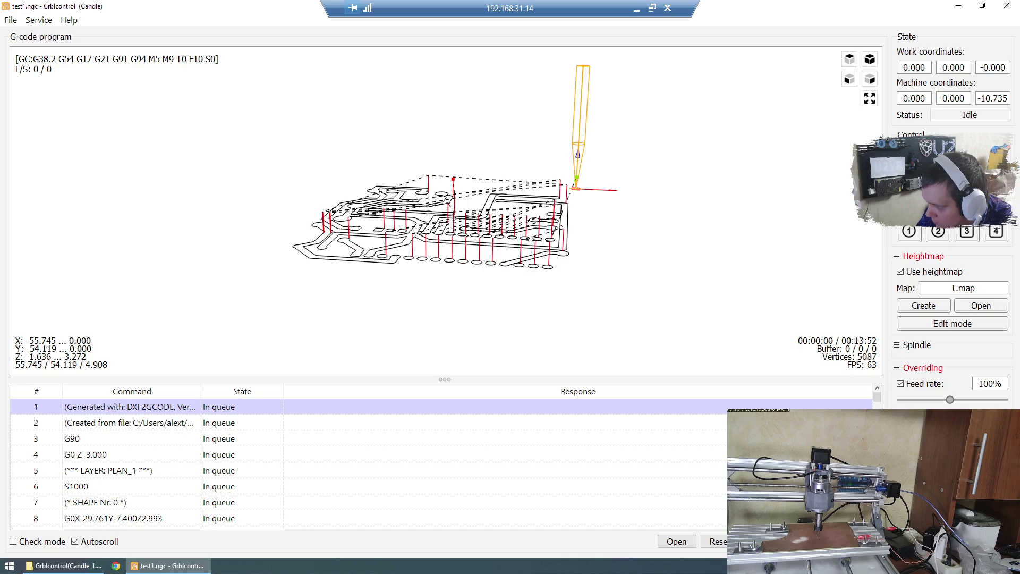
{"action": "left_click", "coordinate": [897, 369]}
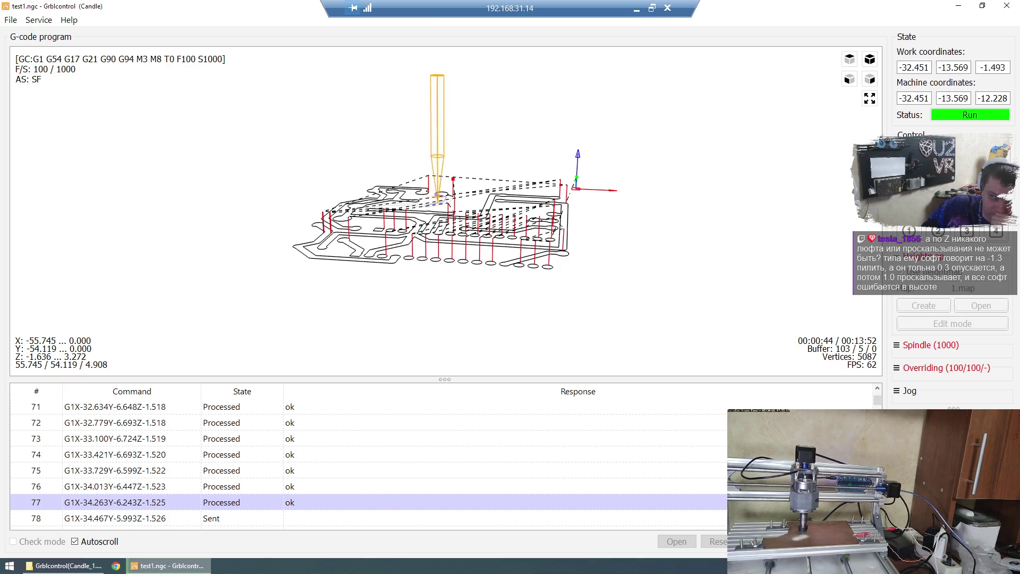
- Rotate the 3D view to a near top-down angle and watch the job run until it stops at line 157
{"action": "left_click_drag", "start_coordinate": [486, 265], "coordinate": [503, 330]}
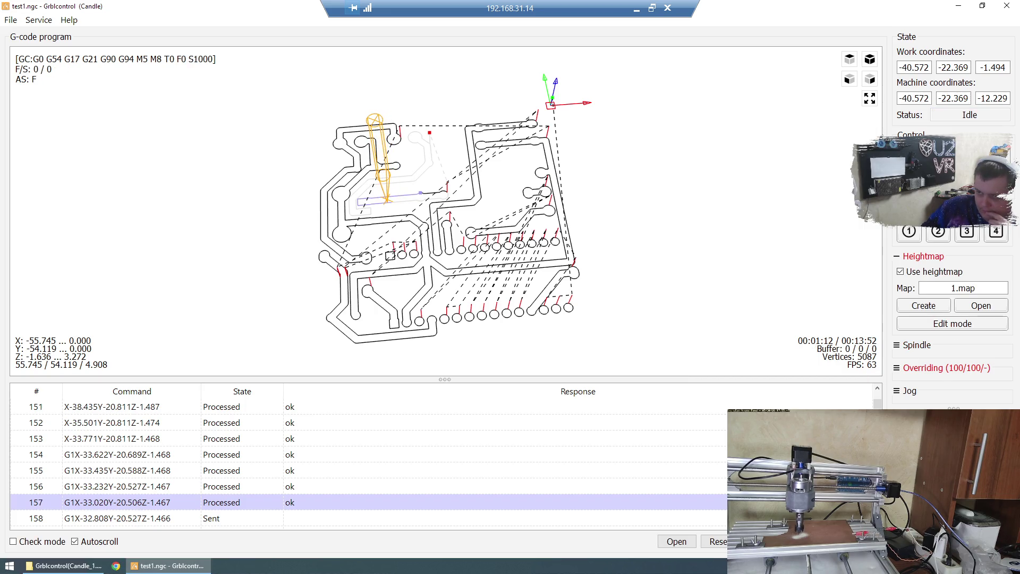
- Rewind the program to line 1 and return the tool to the work origin
{"action": "left_click", "coordinate": [715, 542]}
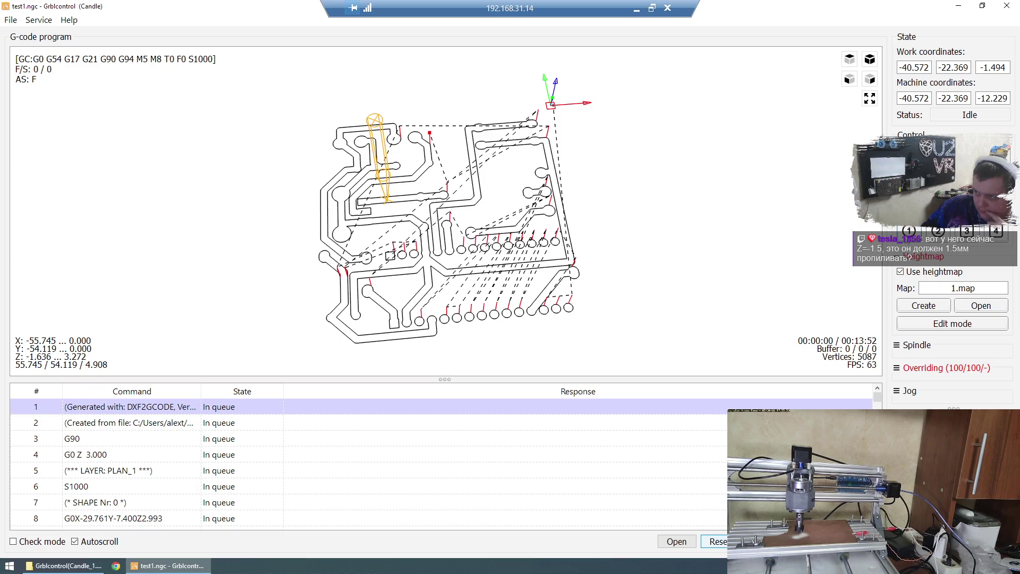
{"action": "left_click", "coordinate": [757, 541]}
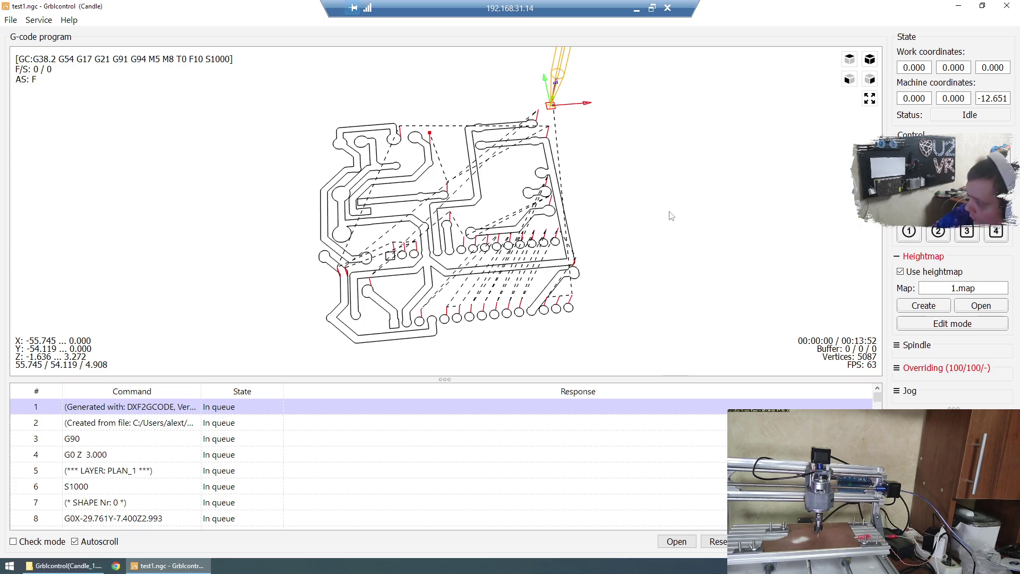
{"action": "left_click_drag", "start_coordinate": [623, 227], "coordinate": [805, 317]}
- Turn off Use heightmap, restoring test1.ngc's original -1.500 to 3.000 Z range
{"action": "left_click", "coordinate": [900, 273]}
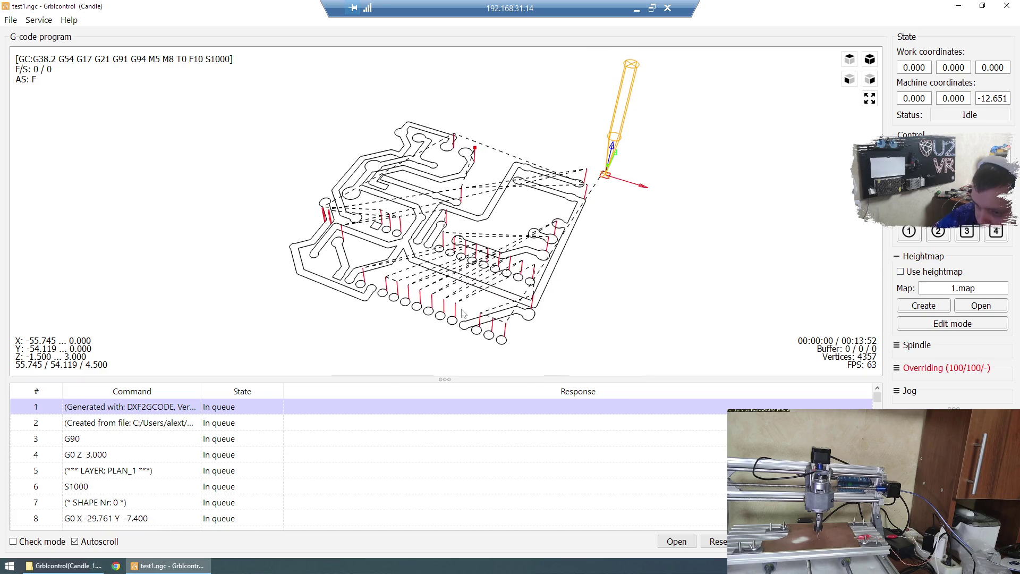
{"action": "scroll", "coordinate": [213, 476], "scroll_direction": "down", "scroll_amount": 1}
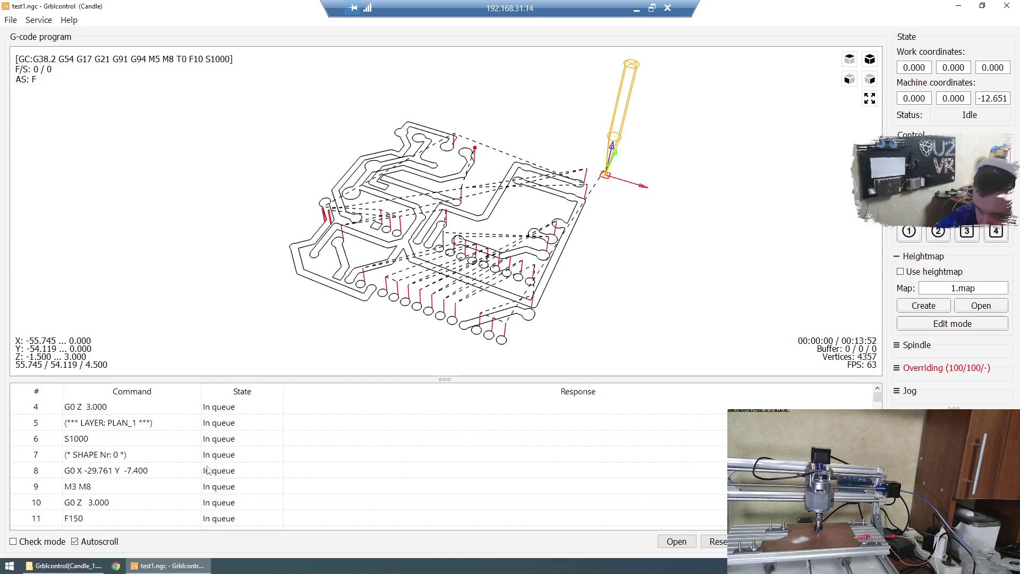
{"action": "scroll", "coordinate": [209, 470], "scroll_direction": "down", "scroll_amount": 1}
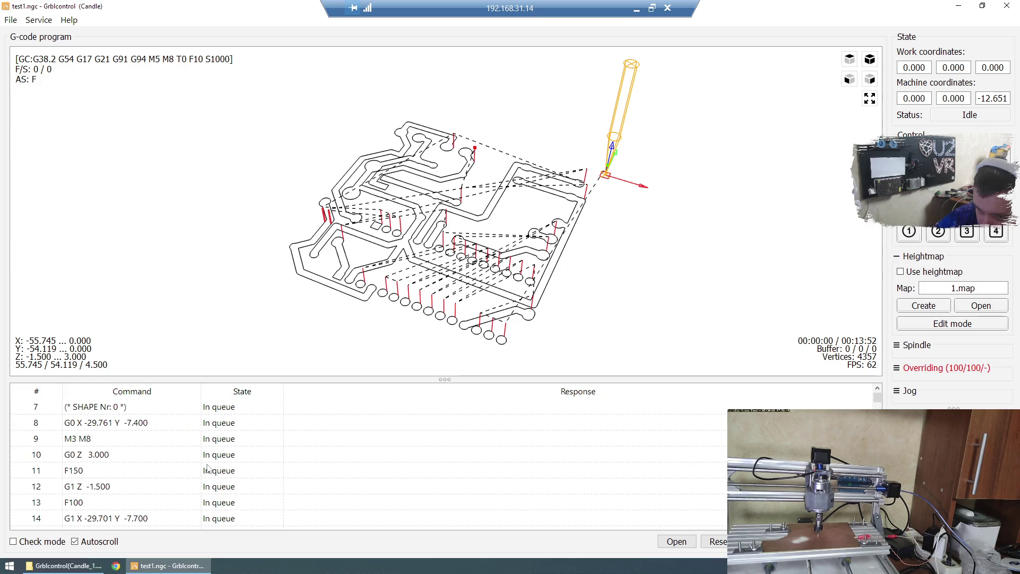
{"action": "scroll", "coordinate": [213, 463], "scroll_direction": "up", "scroll_amount": 2}
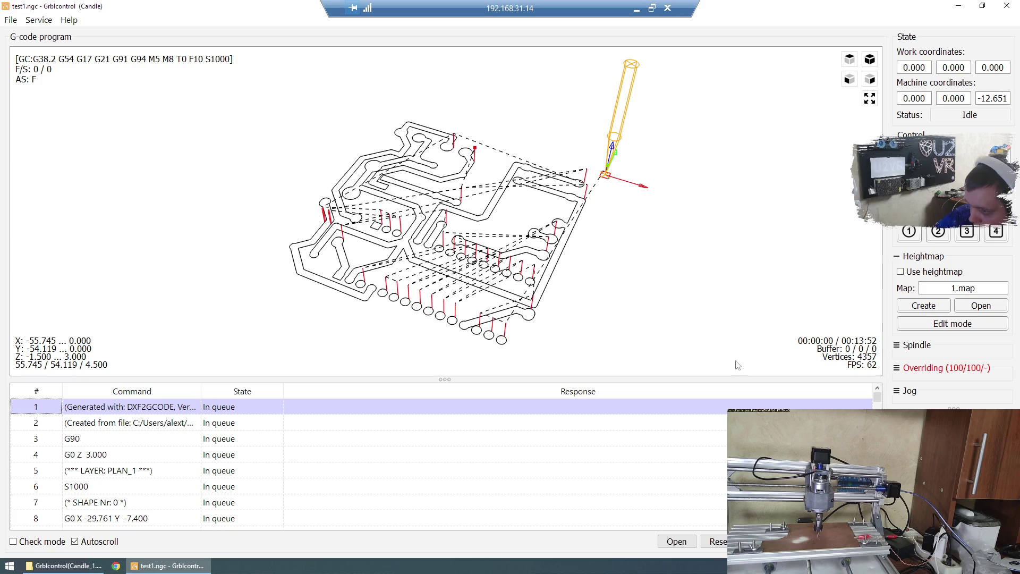
- Send test1.ngc without the heightmap and flatten the view angle while it mills to line 128
{"action": "left_click", "coordinate": [759, 541]}
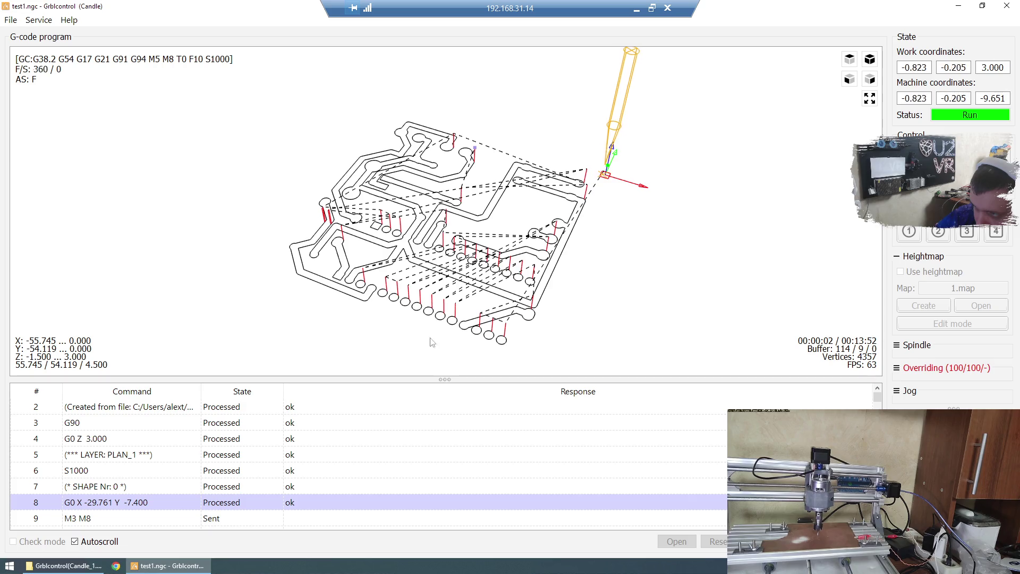
{"action": "left_click_drag", "start_coordinate": [433, 338], "coordinate": [461, 323]}
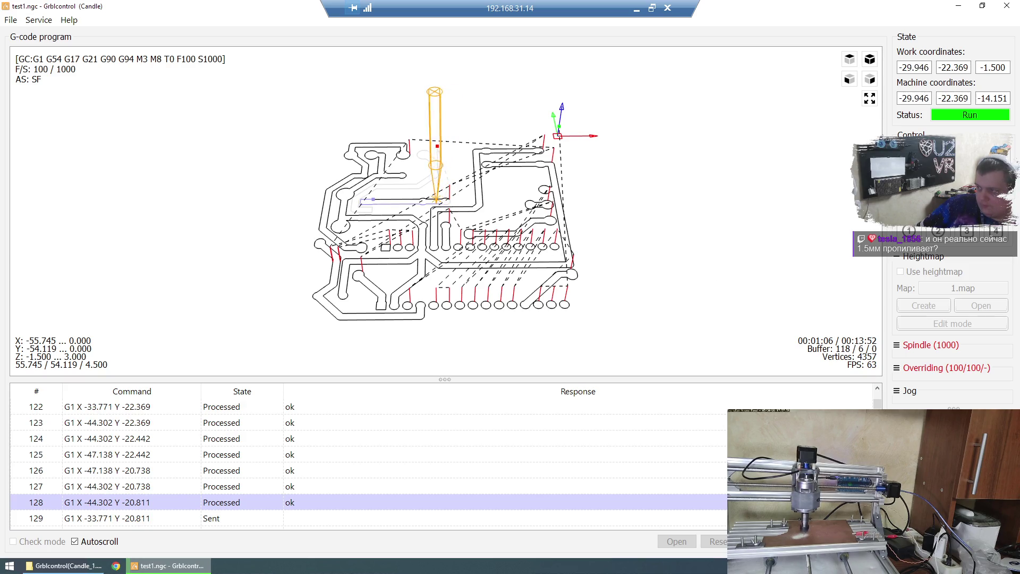
- Abort the job, rewind to line 1, return to zero, and re-probe Z at machine Z -14.575
{"action": "left_click", "coordinate": [847, 542]}
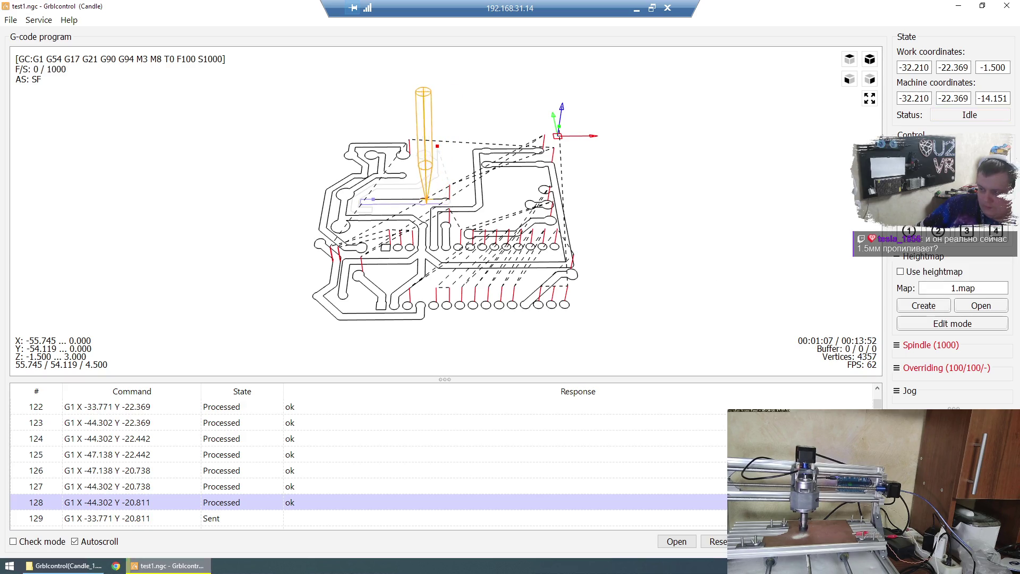
{"action": "left_click", "coordinate": [716, 543]}
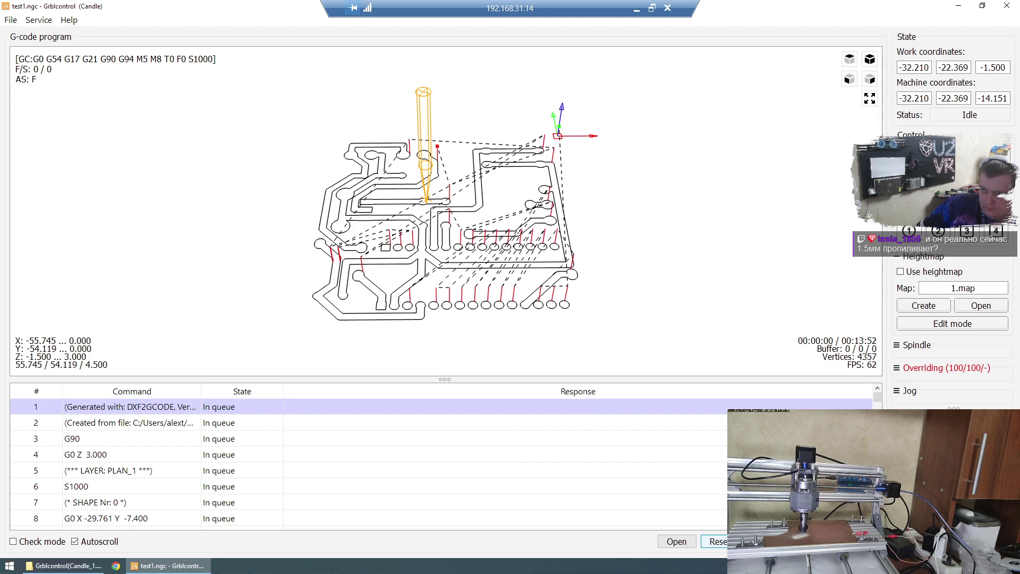
{"action": "left_click", "coordinate": [757, 542]}
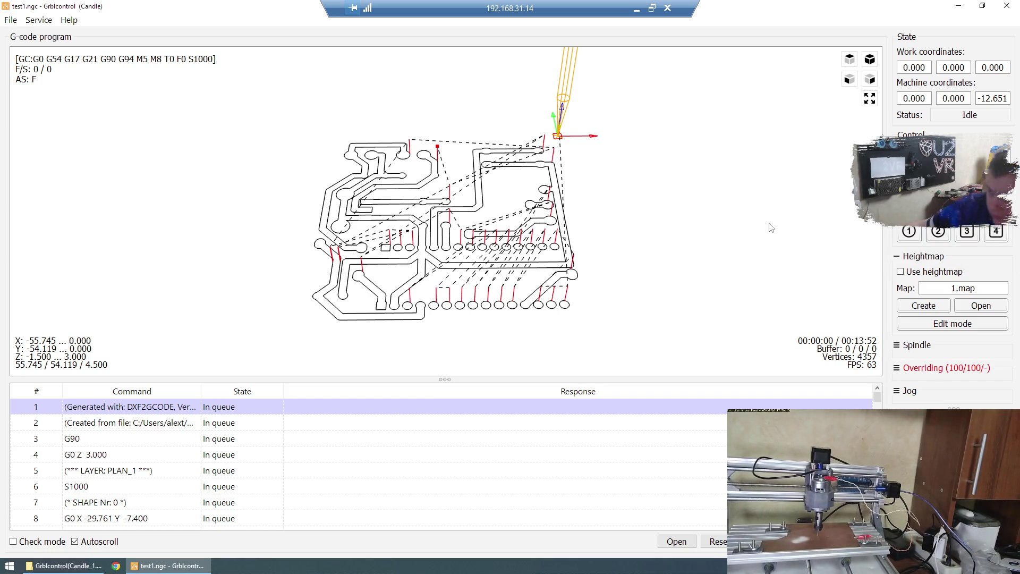
{"action": "left_click", "coordinate": [909, 232]}
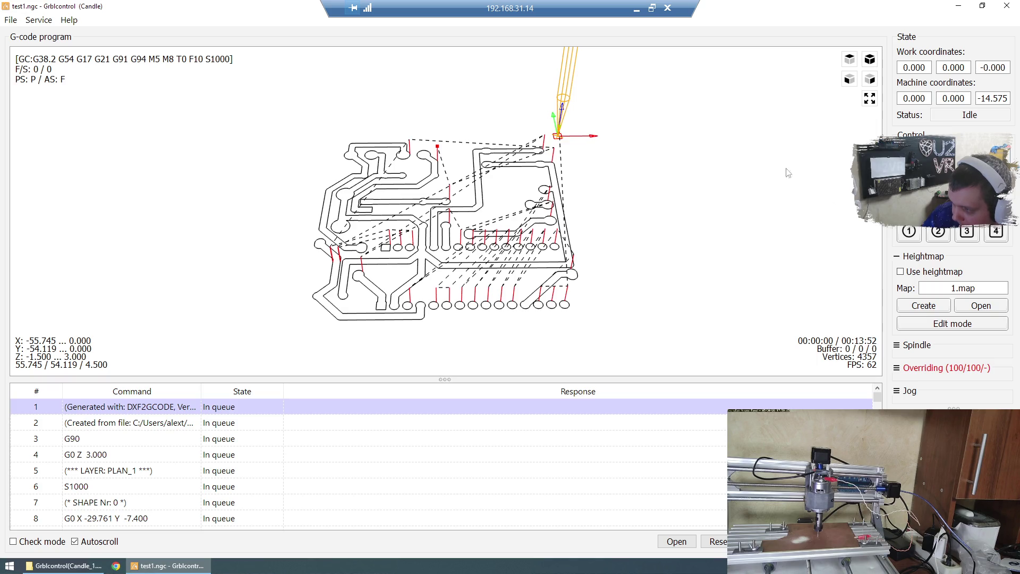
- Lower the feed-rate override to 25% in the Overriding panel
{"action": "left_click", "coordinate": [899, 369]}
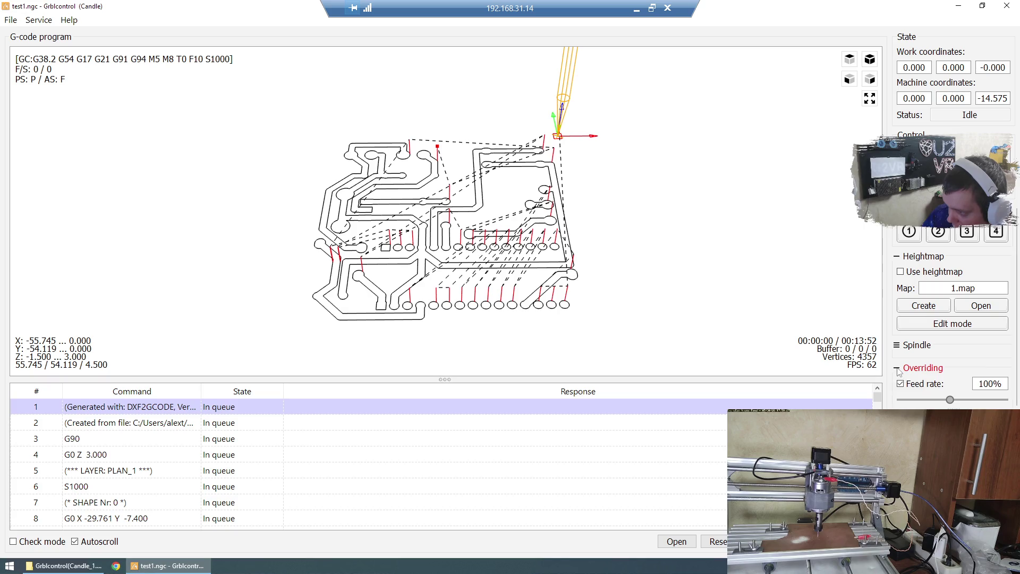
{"action": "left_click_drag", "start_coordinate": [950, 401], "coordinate": [908, 402]}
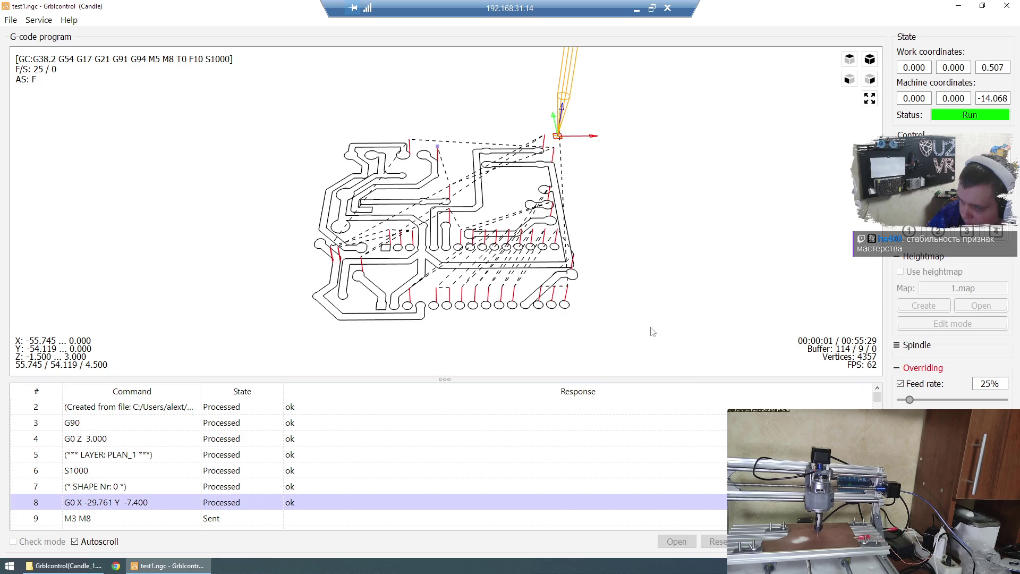
- Tilt the 3-D board view into perspective to watch the 25% feed run
{"action": "left_click_drag", "start_coordinate": [653, 332], "coordinate": [632, 300]}
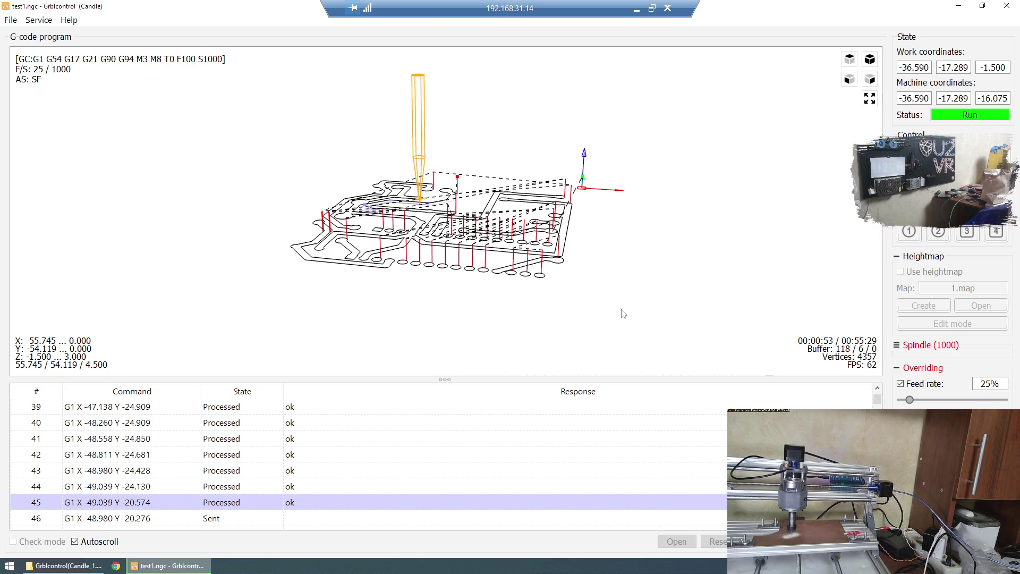
- Rotate the board view to look from nearly straight above while milling continues
{"action": "left_click_drag", "start_coordinate": [446, 319], "coordinate": [452, 366]}
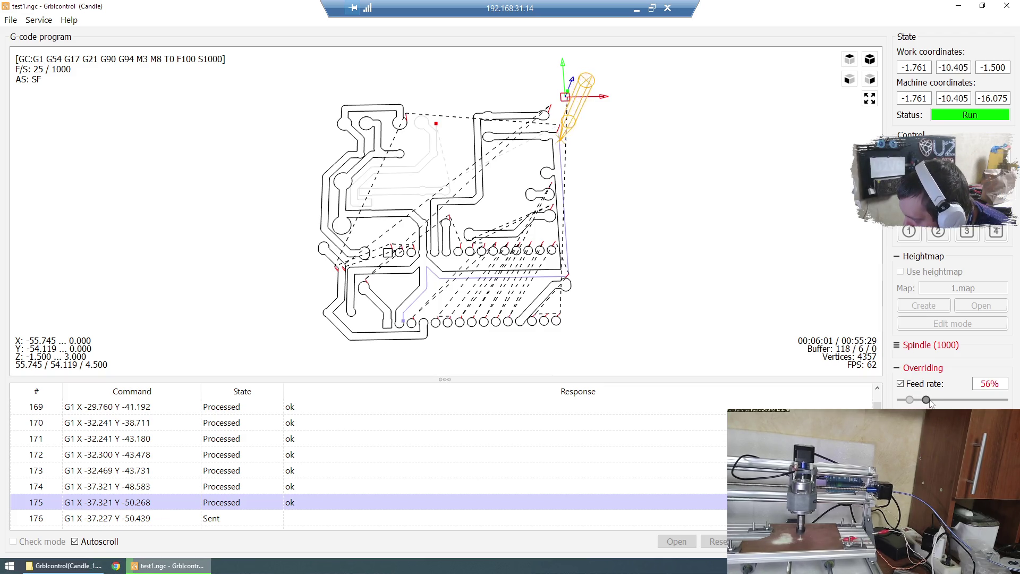
- Raise the feed-rate override to 80% and let test1.ngc finish
{"action": "left_click_drag", "start_coordinate": [939, 400], "coordinate": [941, 400]}
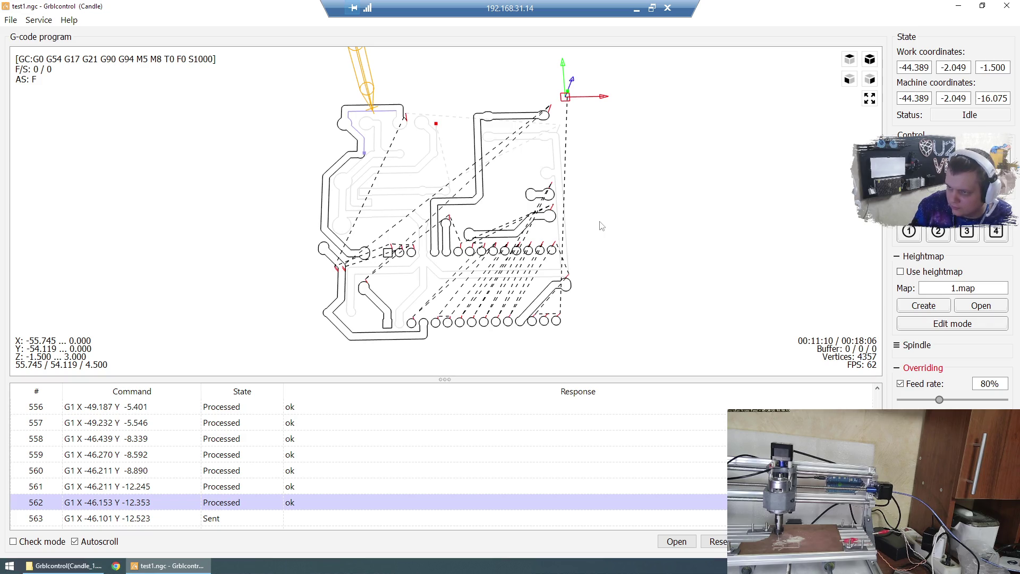
- Rewind test1.ngc to line 1 and send it again for another pass
{"action": "left_click", "coordinate": [719, 543]}
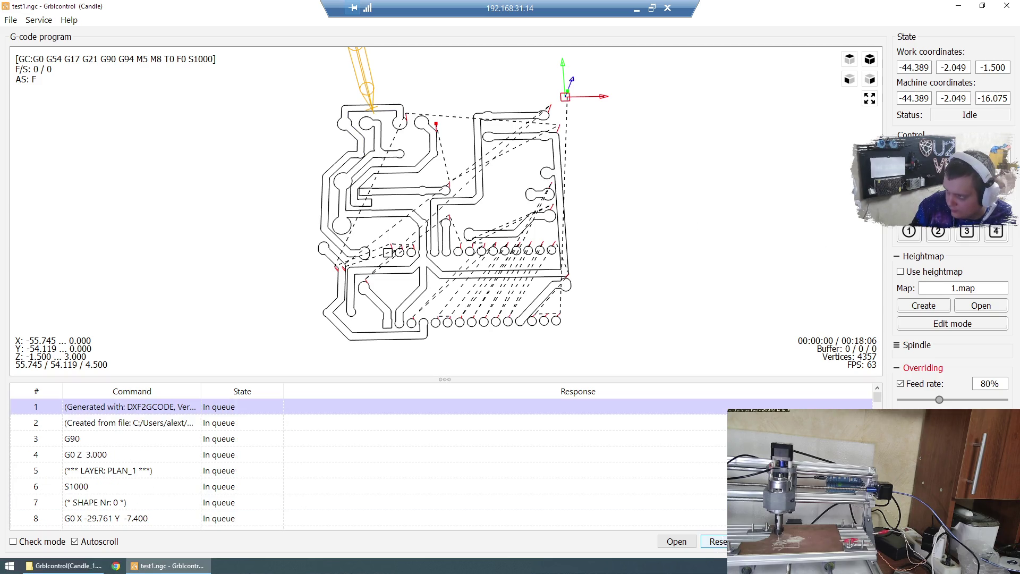
{"action": "left_click", "coordinate": [908, 232]}
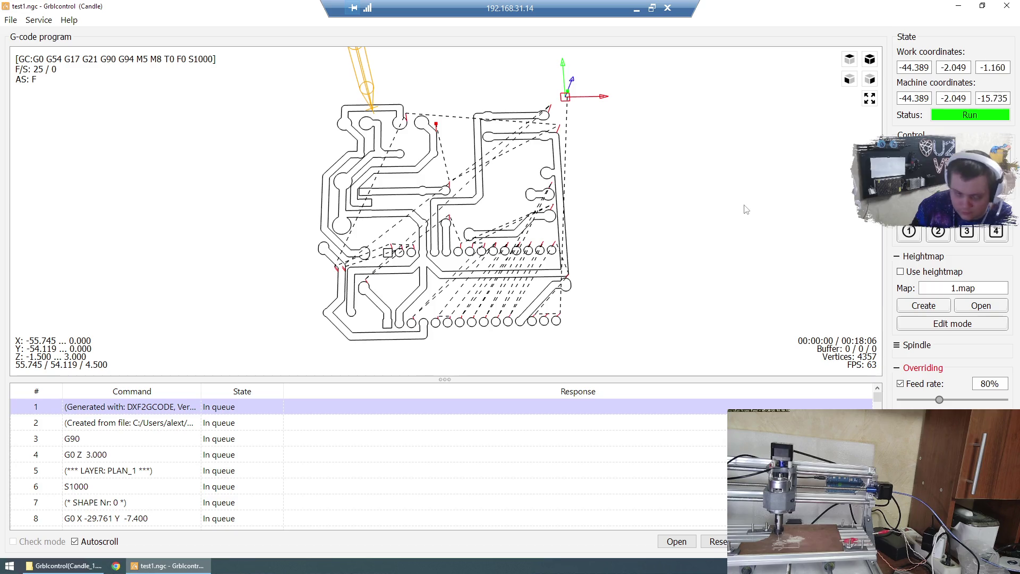